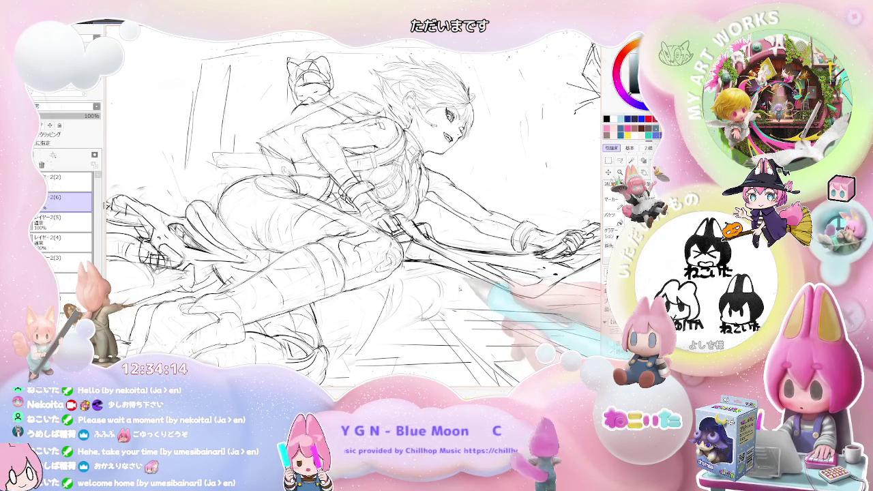
Pan the canvas and zoom out with a slight tilt to frame the girl's face
{"action": "mouse_move", "coordinate": [463, 288]}
{"action": "left_mouse_down"}
{"action": "mouse_move", "coordinate": [376, 295]}
{"action": "mouse_move", "coordinate": [406, 222]}
{"action": "left_mouse_up"}
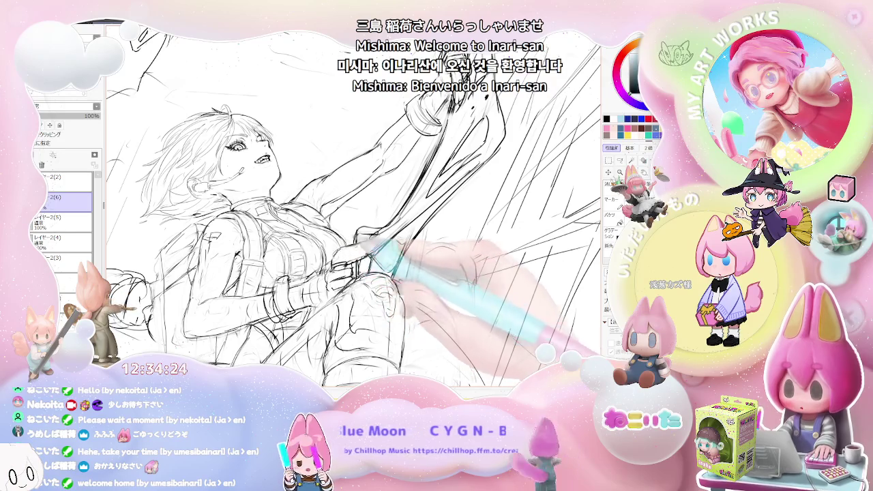
{"action": "left_click_drag", "start_coordinate": [382, 225], "coordinate": [409, 204]}
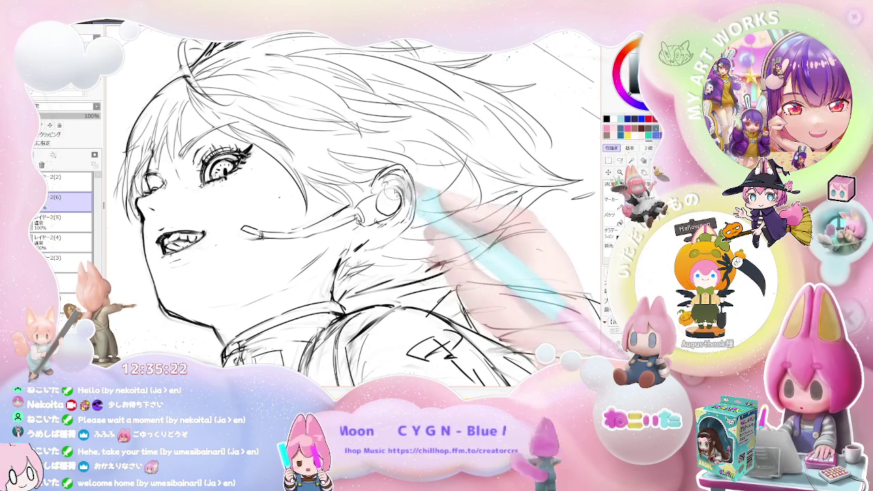
Mirror the canvas view horizontally to check the hair and earpiece drawing
{"action": "key", "text": "h"}
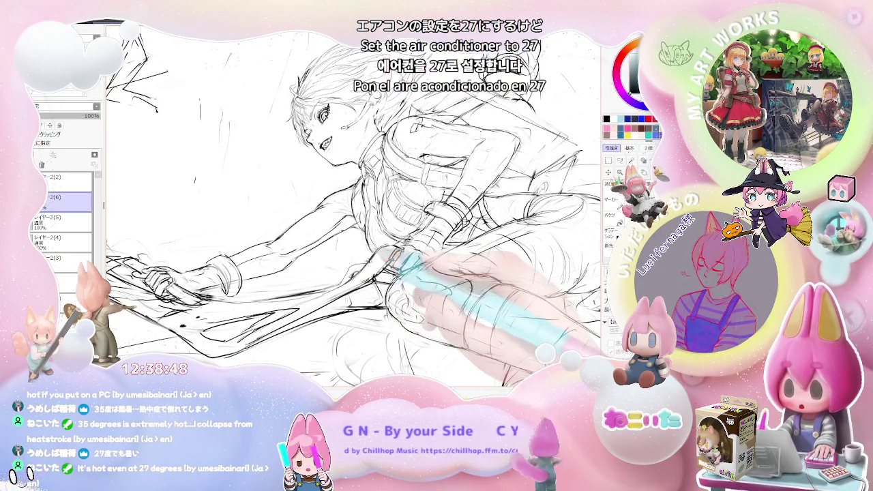
Zoom out to the whole figure and rotate the view until the sketch sits level
{"action": "mouse_move", "coordinate": [399, 269]}
{"action": "left_mouse_down"}
{"action": "mouse_move", "coordinate": [426, 243]}
{"action": "mouse_move", "coordinate": [375, 276]}
{"action": "mouse_move", "coordinate": [379, 300]}
{"action": "left_mouse_up"}
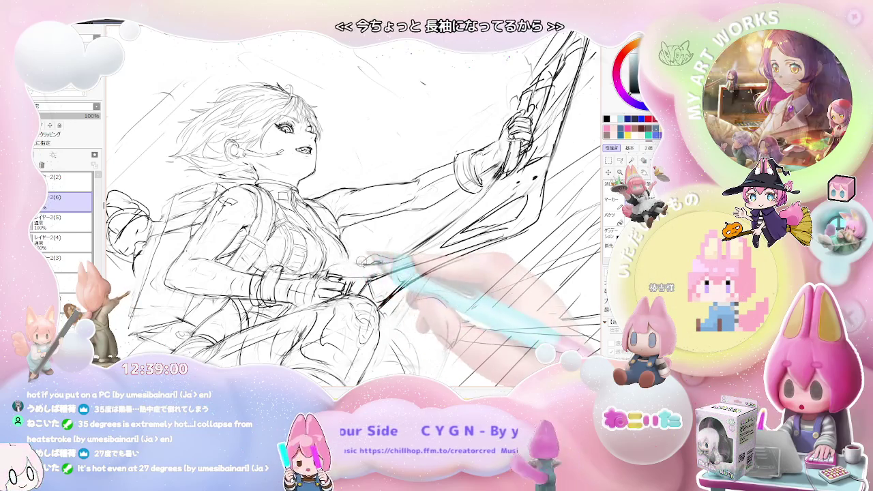
{"action": "left_click_drag", "start_coordinate": [392, 258], "coordinate": [402, 273]}
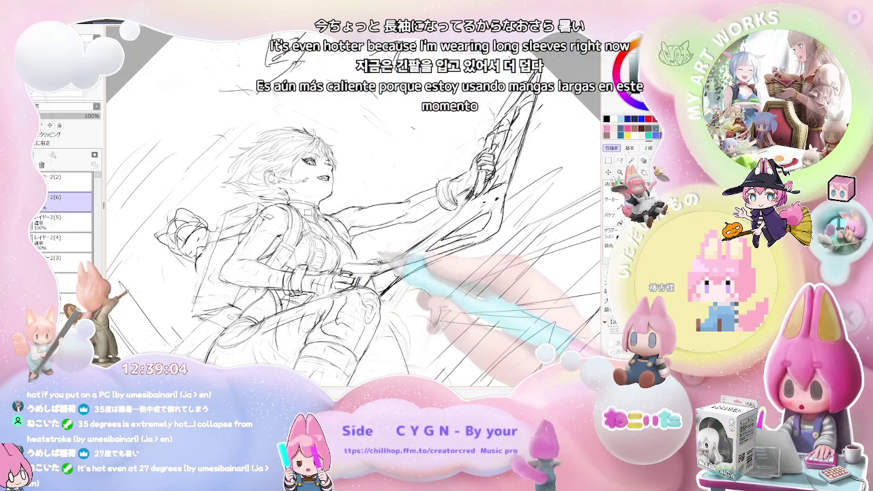
{"action": "left_click_drag", "start_coordinate": [423, 259], "coordinate": [471, 269]}
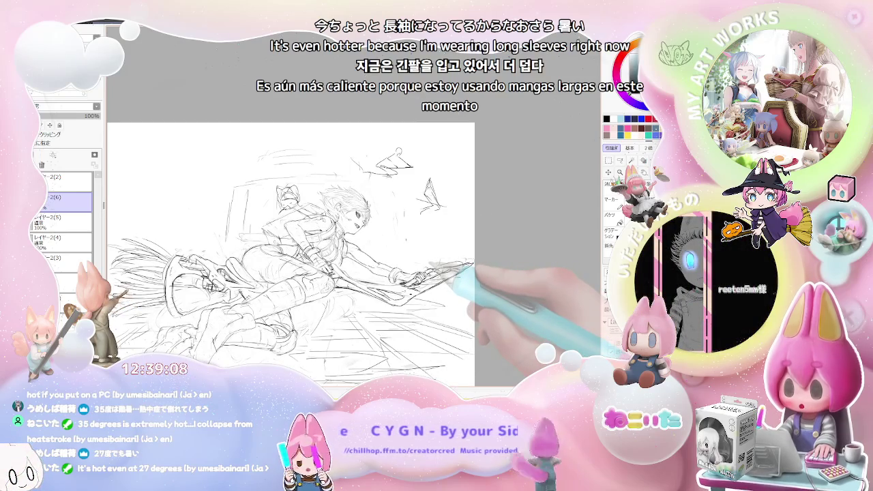
{"action": "scroll", "coordinate": [416, 273], "scroll_direction": "up", "scroll_amount": 3}
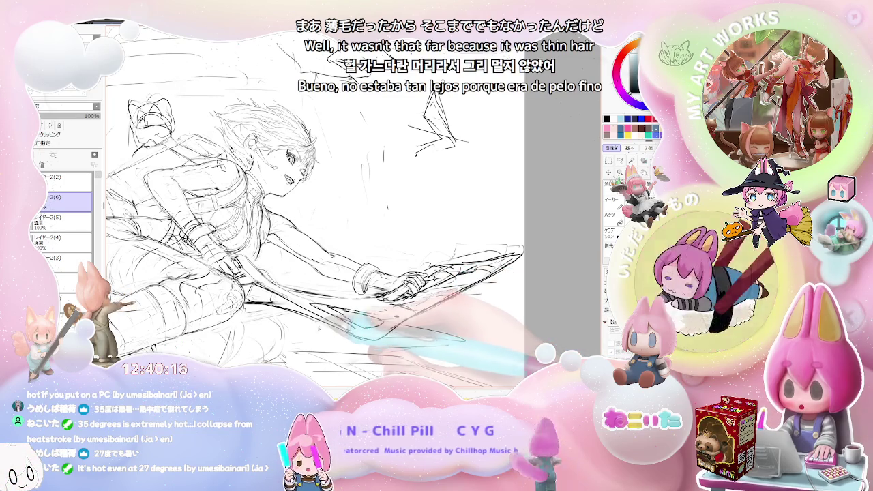
Tilt the canvas view counter-clockwise and shift the view for redrawing the hair and torso
{"action": "key", "text": "Delete"}
{"action": "key", "text": "Delete"}
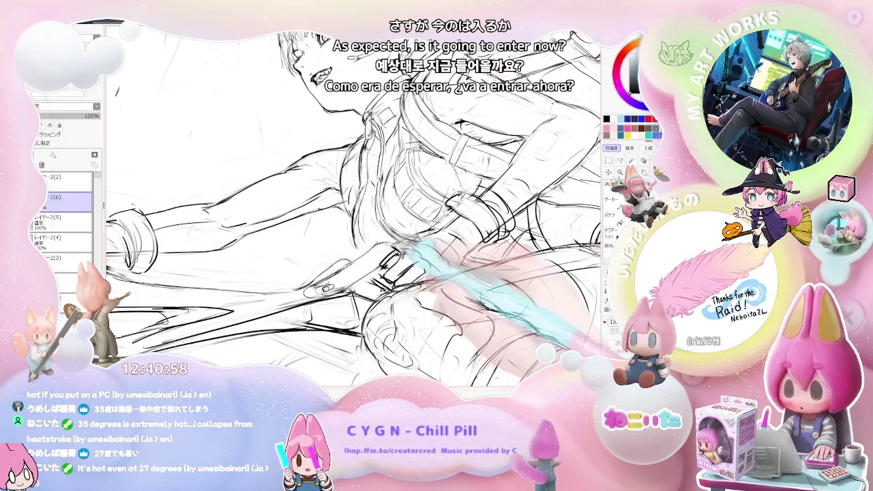
{"action": "scroll", "coordinate": [354, 204], "scroll_direction": "down", "scroll_amount": 1}
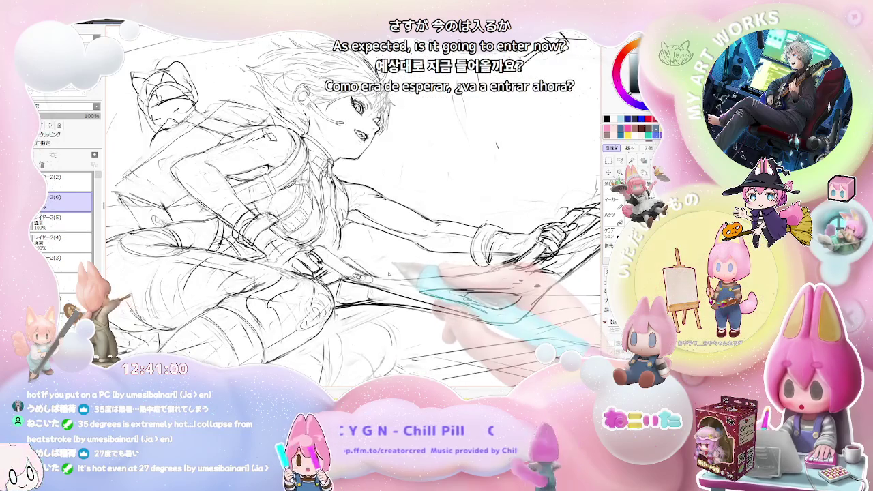
Flip the view horizontally, pan across the torso, and rotate clockwise for easier arm strokes
{"action": "key", "text": "h"}
{"action": "scroll", "coordinate": [355, 205], "scroll_direction": "up", "scroll_amount": 1}
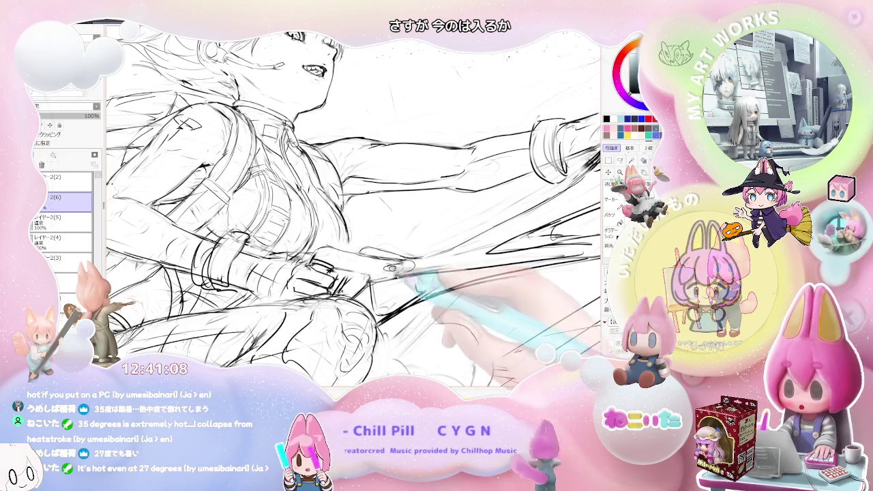
{"action": "left_click_drag", "start_coordinate": [403, 273], "coordinate": [354, 279]}
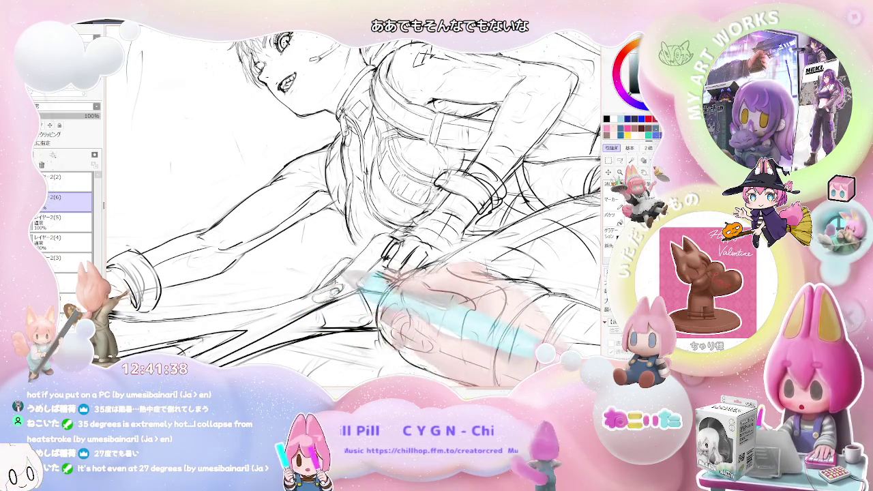
{"action": "key", "text": "End"}
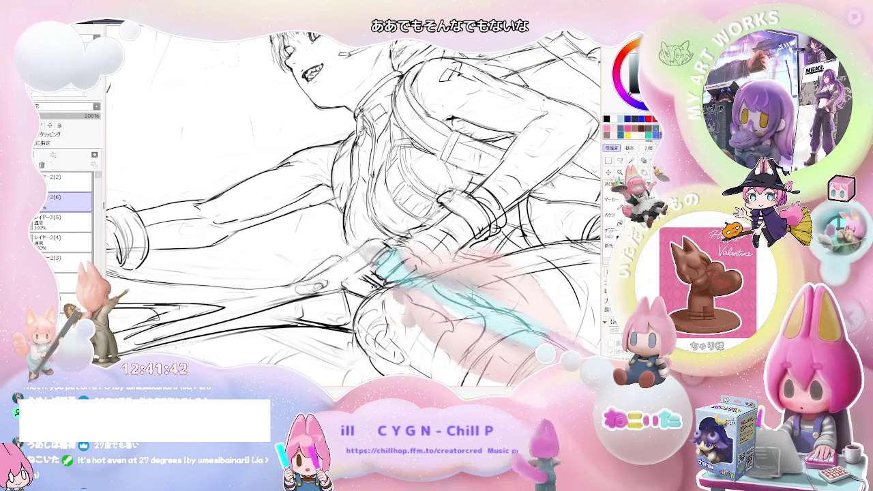
{"action": "key", "text": "Home"}
{"action": "key", "text": "End"}
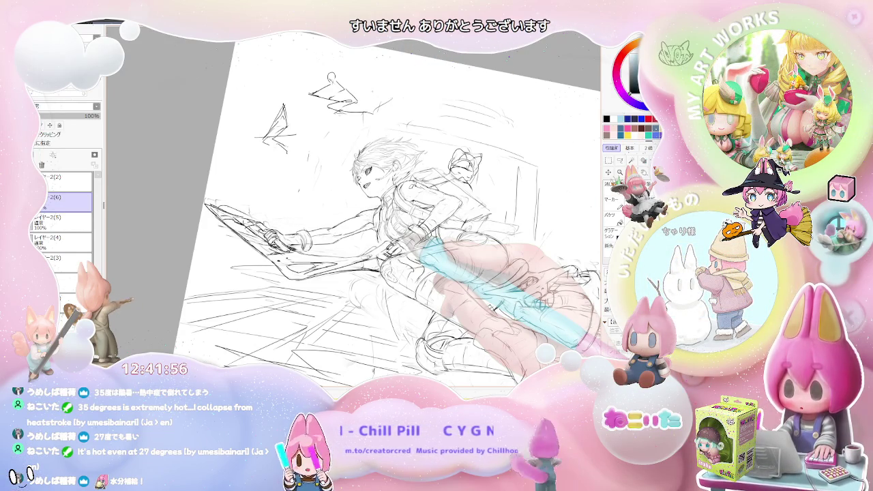
Adjust the tilt and zoom of the view around the girl before drawing speed lines
{"action": "scroll", "coordinate": [382, 259], "scroll_direction": "up", "scroll_amount": 3}
{"action": "scroll", "coordinate": [383, 260], "scroll_direction": "up", "scroll_amount": 2}
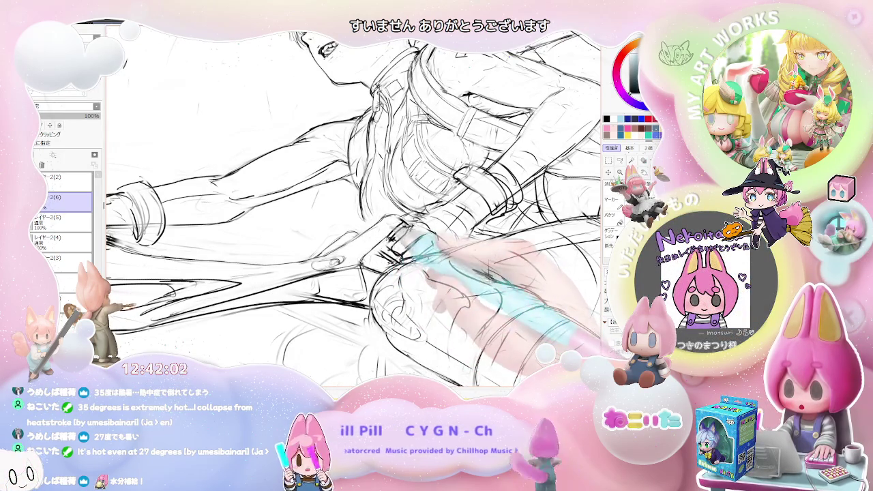
{"action": "scroll", "coordinate": [354, 204], "scroll_direction": "down", "scroll_amount": 5}
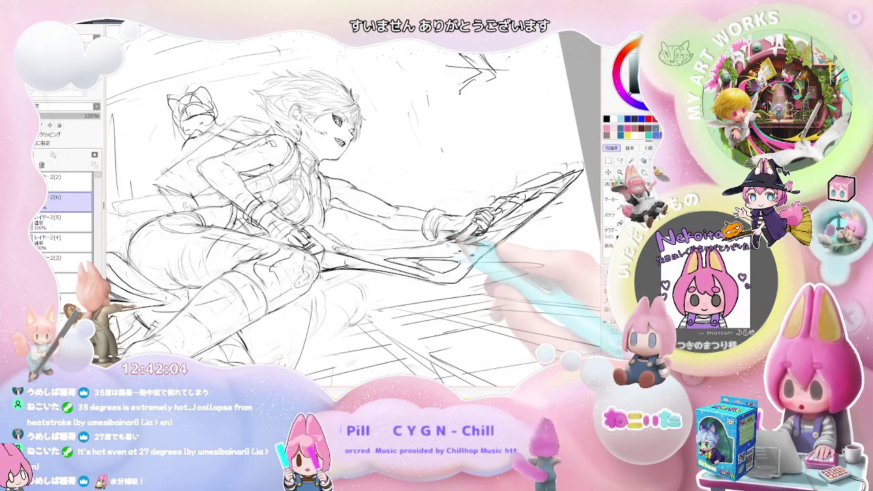
{"action": "key", "text": "Delete"}
{"action": "key", "text": "Delete"}
{"action": "key", "text": "Delete"}
{"action": "key", "text": "Delete"}
{"action": "key", "text": "Delete"}
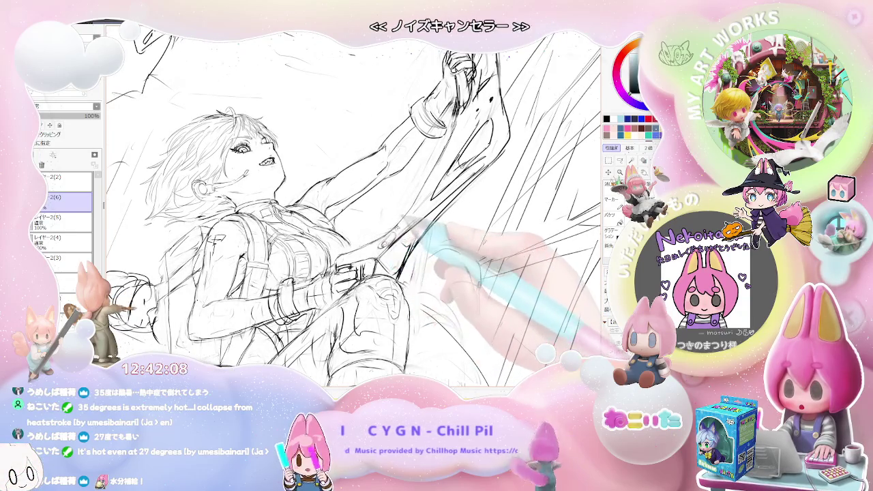
{"action": "key", "text": "End"}
{"action": "key", "text": "End"}
{"action": "key", "text": "End"}
{"action": "key", "text": "ctrl+plus"}
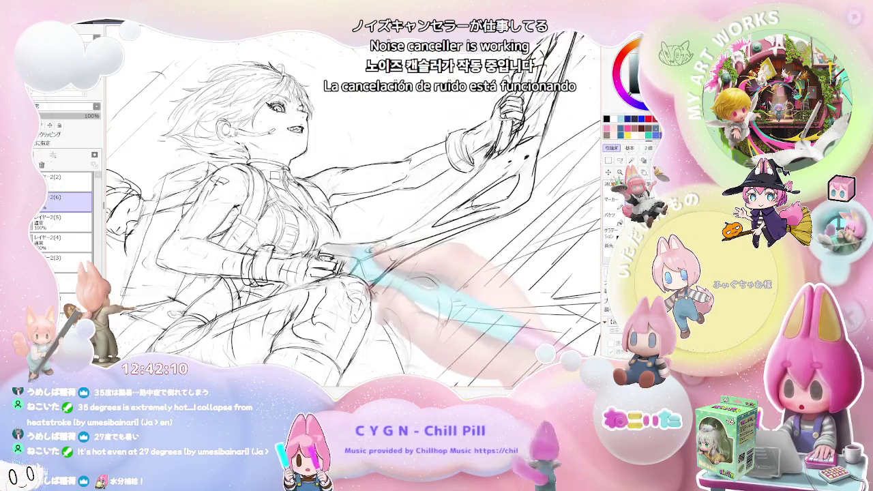
{"action": "key", "text": "ctrl+minus"}
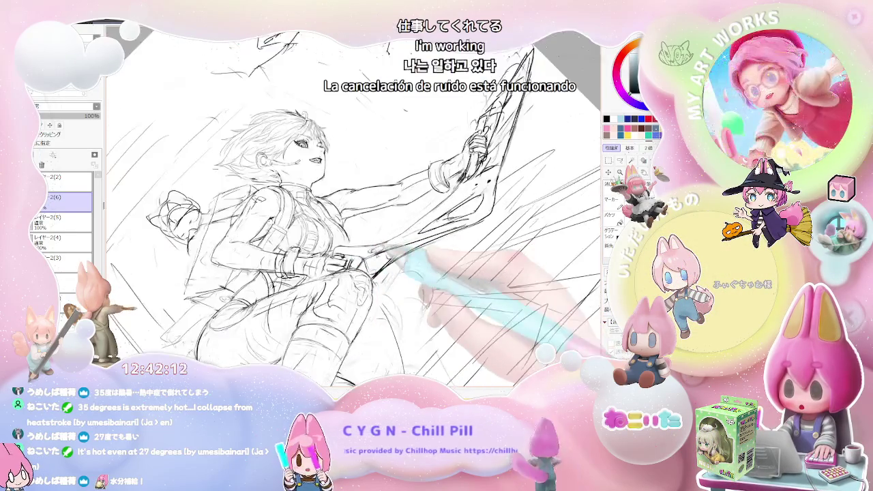
Tilt the sheet to about 45 degrees and check the girl and weapon close up and whole
{"action": "key", "text": "End"}
{"action": "key", "text": "End"}
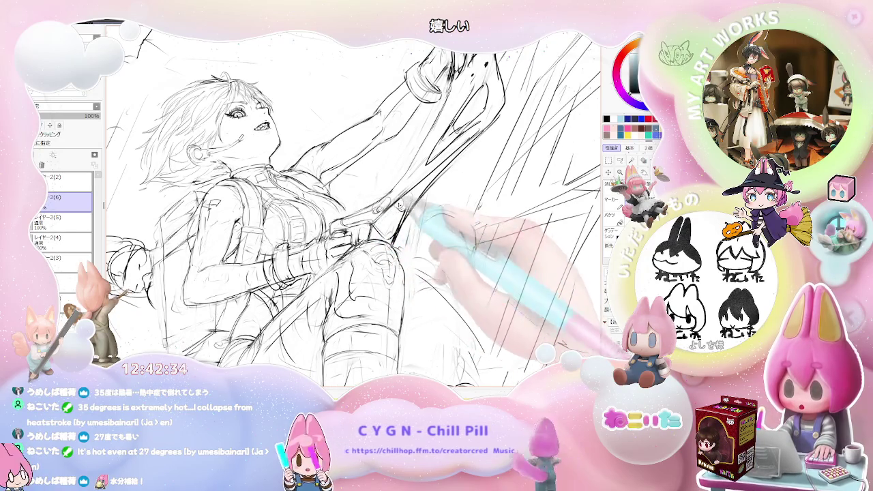
{"action": "key", "text": "End"}
{"action": "key", "text": "End"}
{"action": "key", "text": "End"}
{"action": "key", "text": "End"}
{"action": "key", "text": "End"}
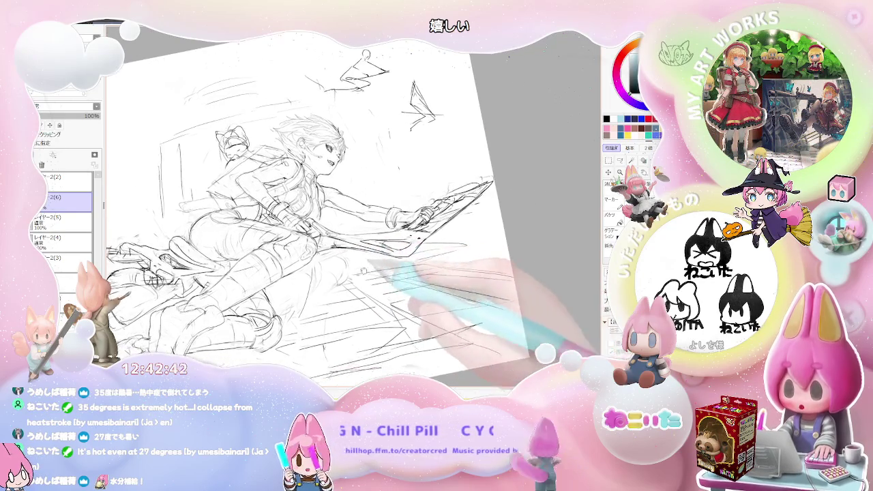
{"action": "key", "text": "Delete"}
{"action": "key", "text": "Delete"}
{"action": "key", "text": "Delete"}
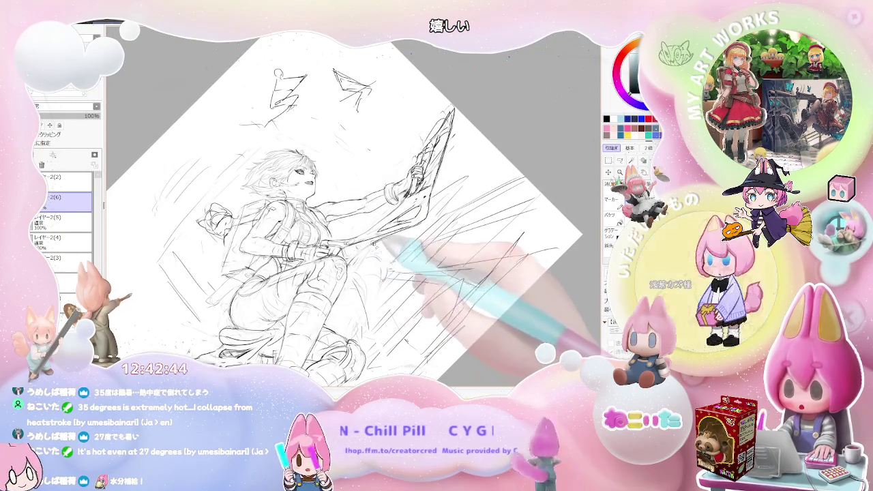
{"action": "key", "text": "Page_Up"}
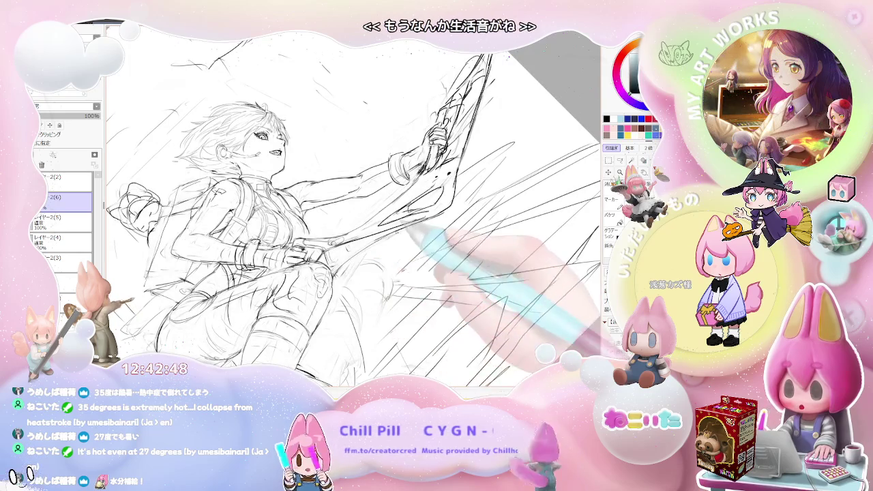
{"action": "key", "text": "Page_Down"}
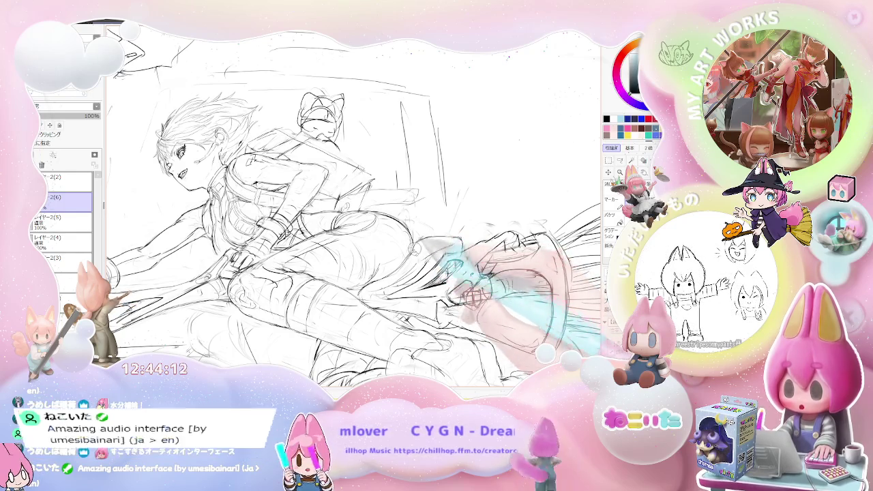
Shift the canvas view away from the broom end of the weapon
{"action": "scroll", "coordinate": [428, 251], "scroll_direction": "down", "scroll_amount": 1}
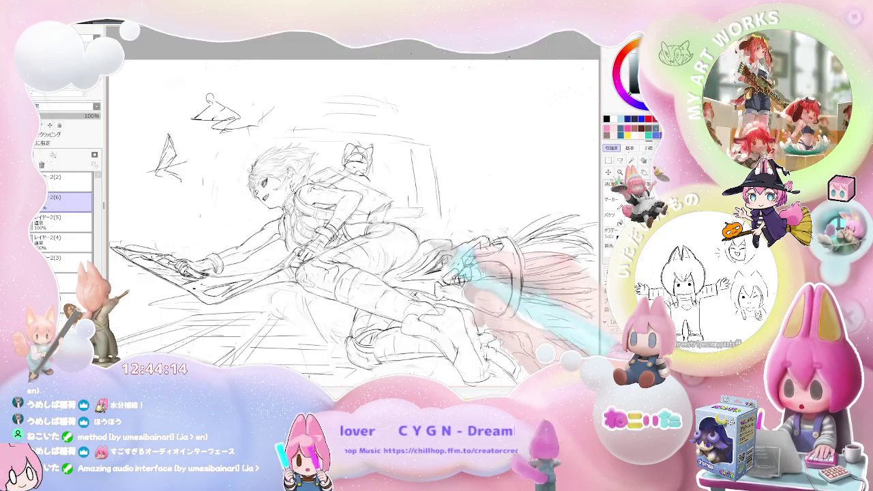
Rotate the canvas view a quarter turn back to landscape orientation
{"action": "scroll", "coordinate": [428, 251], "scroll_direction": "down", "scroll_amount": 1}
{"action": "left_click_drag", "start_coordinate": [491, 273], "coordinate": [447, 270]}
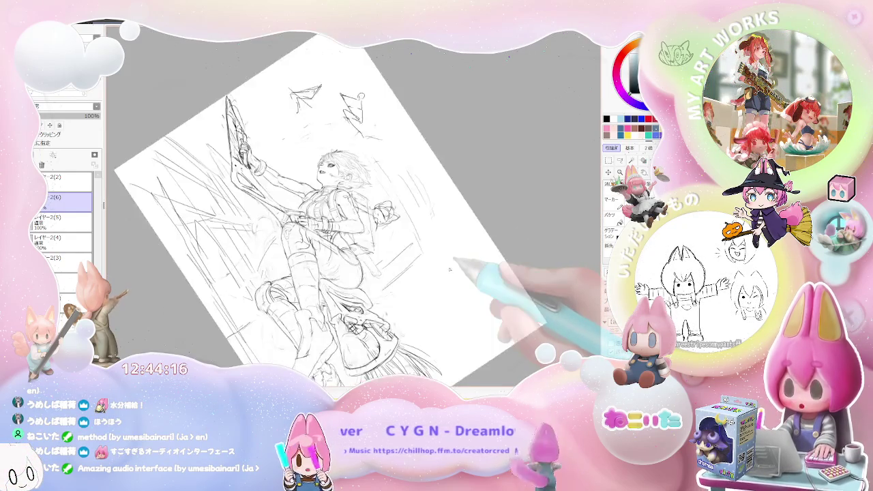
{"action": "scroll", "coordinate": [446, 271], "scroll_direction": "down", "scroll_amount": 1}
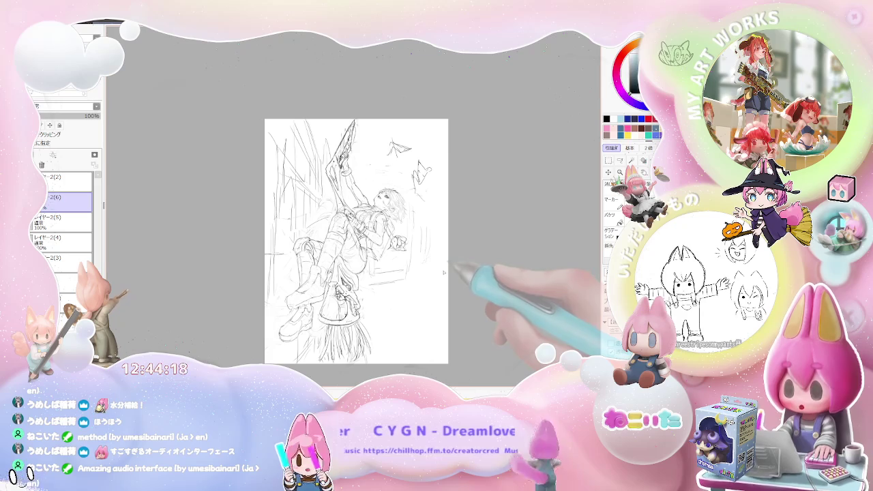
{"action": "left_click_drag", "start_coordinate": [440, 273], "coordinate": [409, 245]}
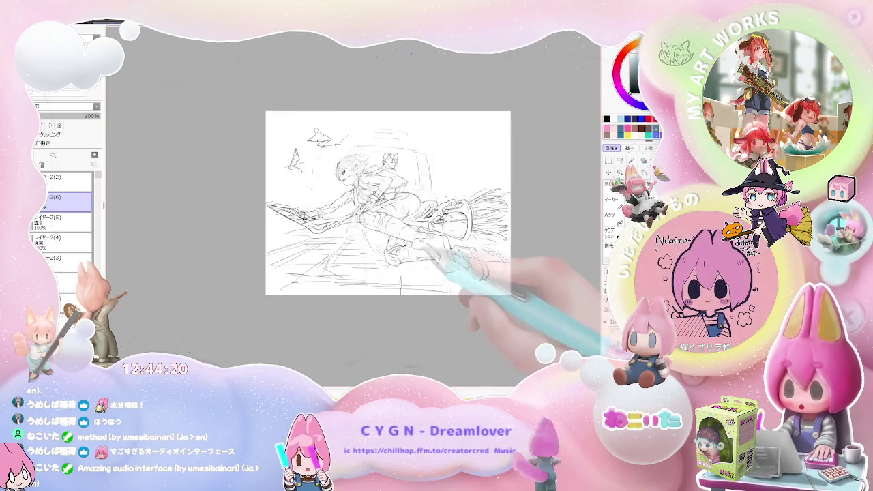
{"action": "scroll", "coordinate": [368, 217], "scroll_direction": "up", "scroll_amount": 2}
{"action": "scroll", "coordinate": [355, 211], "scroll_direction": "up", "scroll_amount": 1}
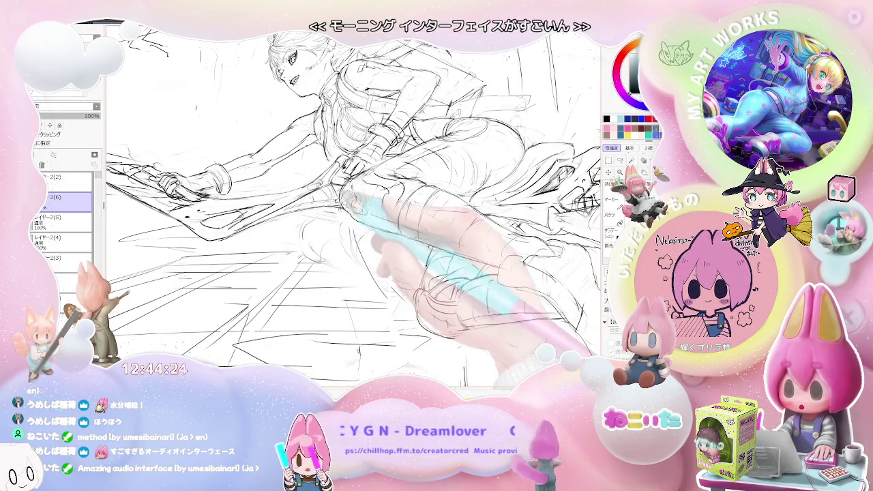
Zoom in and out to review the whole page, then mirror the view horizontally
{"action": "scroll", "coordinate": [355, 212], "scroll_direction": "down", "scroll_amount": 2}
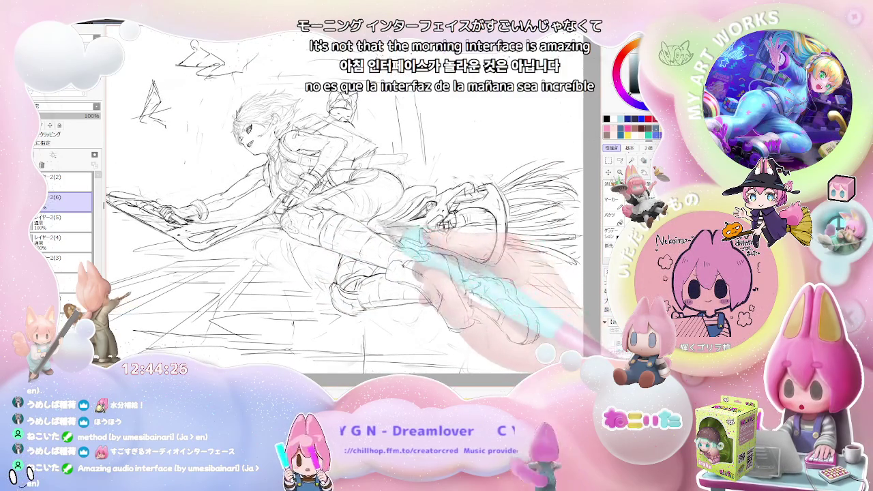
{"action": "scroll", "coordinate": [341, 212], "scroll_direction": "down", "scroll_amount": 1}
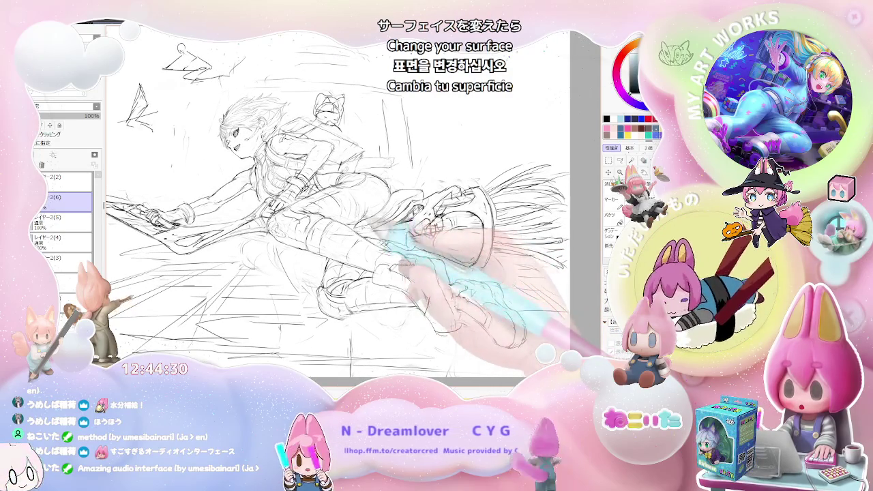
{"action": "scroll", "coordinate": [348, 205], "scroll_direction": "down", "scroll_amount": 1}
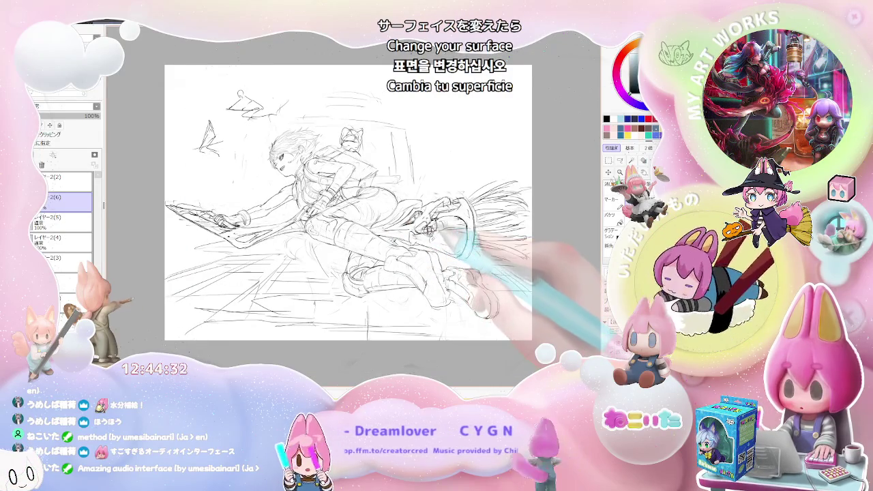
{"action": "scroll", "coordinate": [410, 225], "scroll_direction": "up", "scroll_amount": 2}
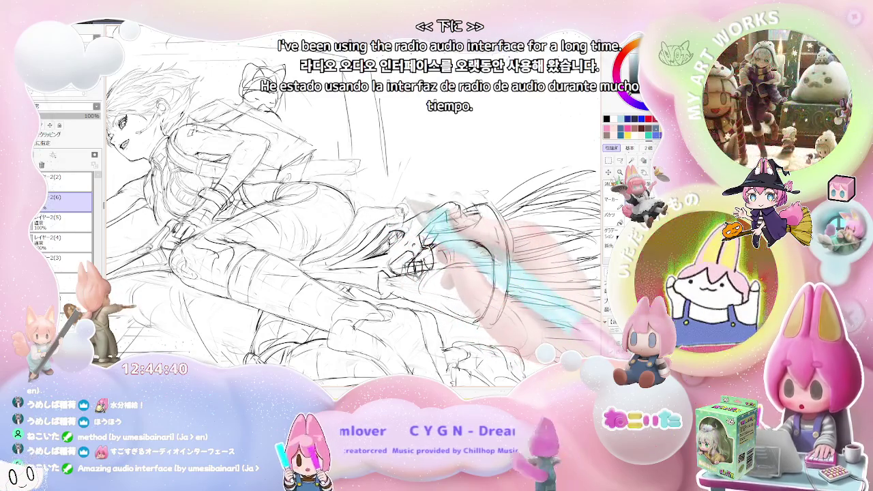
{"action": "key", "text": "ctrl+minus"}
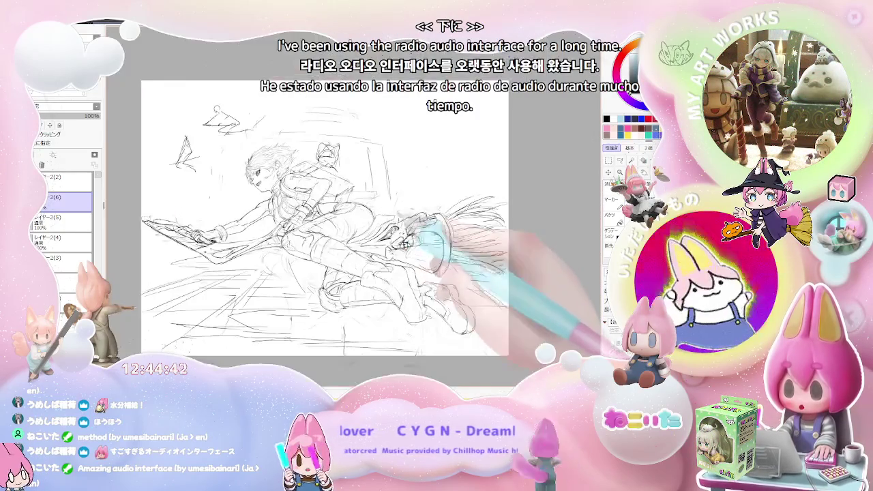
{"action": "key", "text": "ctrl+plus"}
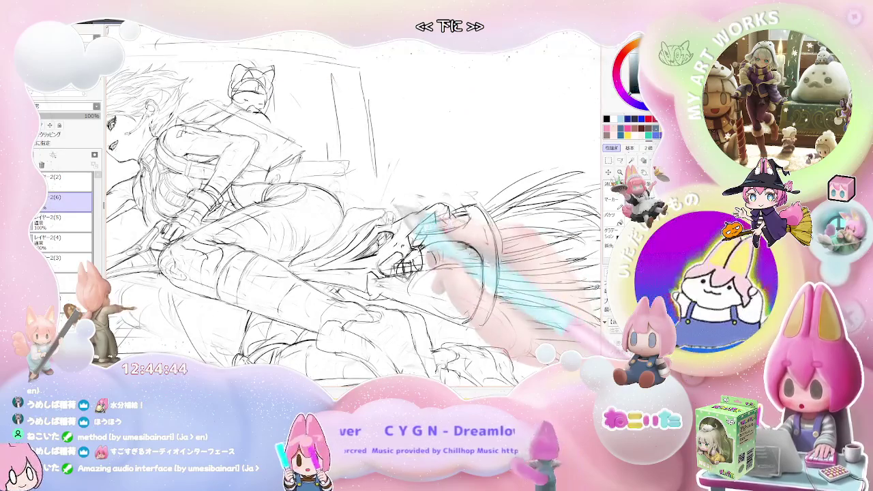
{"action": "key", "text": "ctrl+minus"}
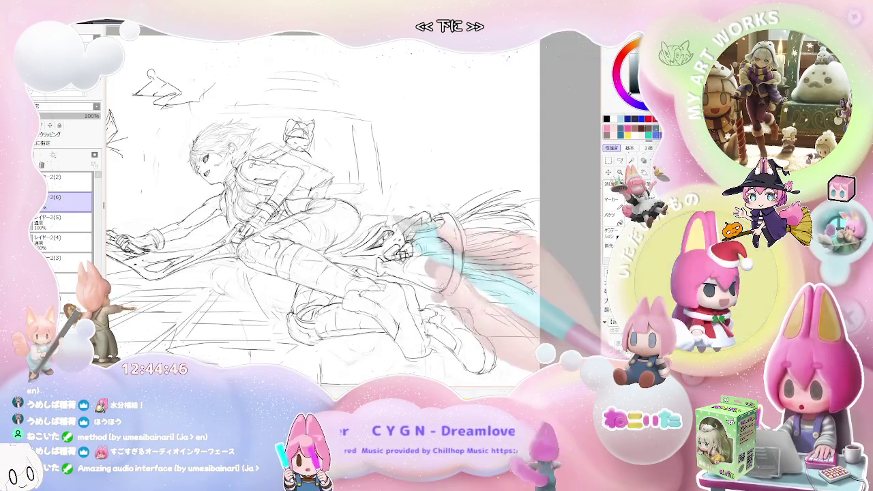
{"action": "key", "text": "h"}
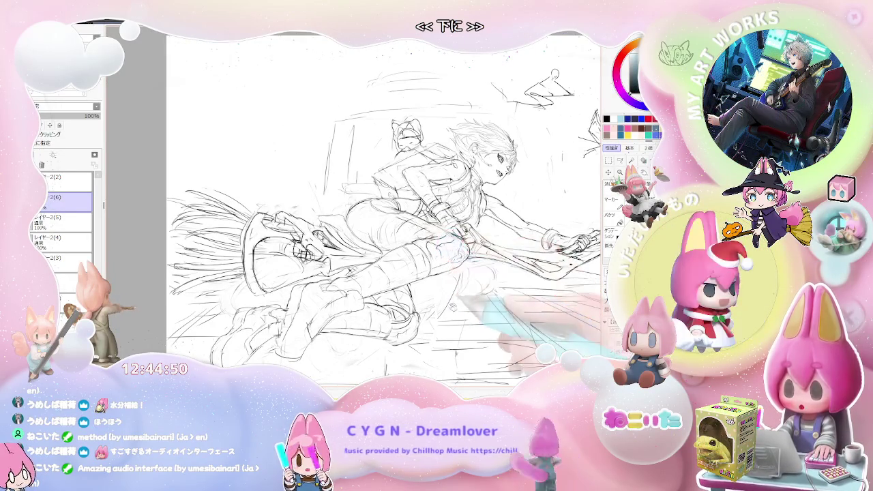
Tilt the view counterclockwise, zoom close on the figure, then straighten and show the whole page
{"action": "key", "text": "Delete"}
{"action": "key", "text": "Delete"}
{"action": "key", "text": "Delete"}
{"action": "key", "text": "ctrl+plus"}
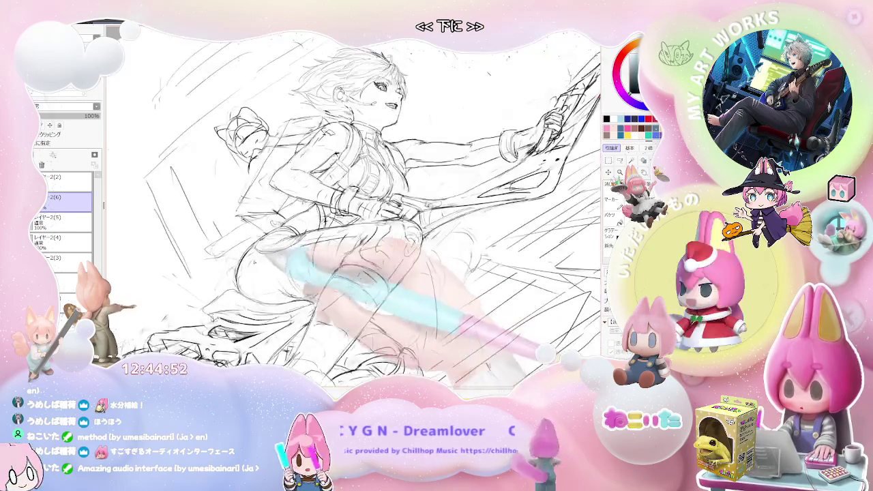
{"action": "key", "text": "ctrl+plus"}
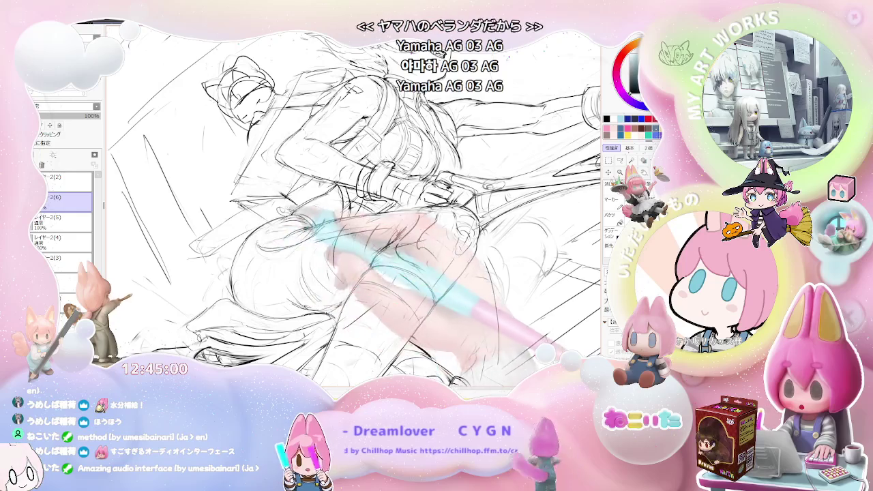
{"action": "key", "text": "ctrl+minus"}
{"action": "key", "text": "ctrl+minus"}
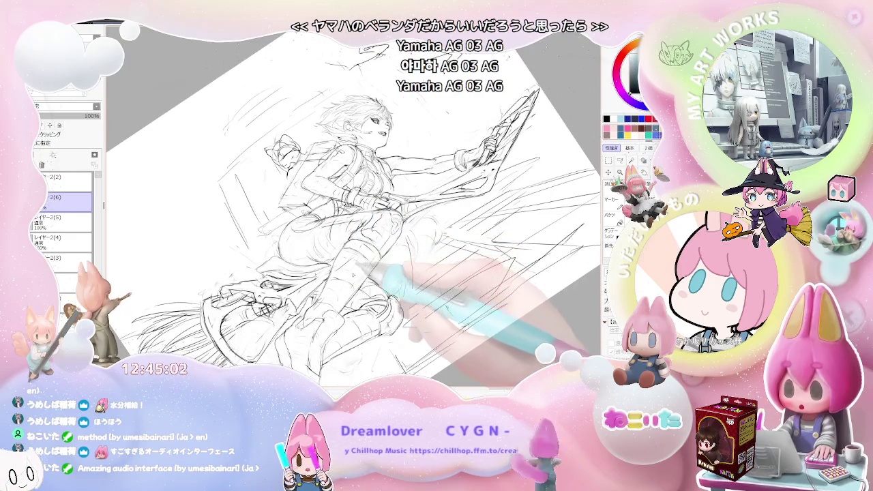
{"action": "key", "text": "Home"}
{"action": "key", "text": "ctrl+plus"}
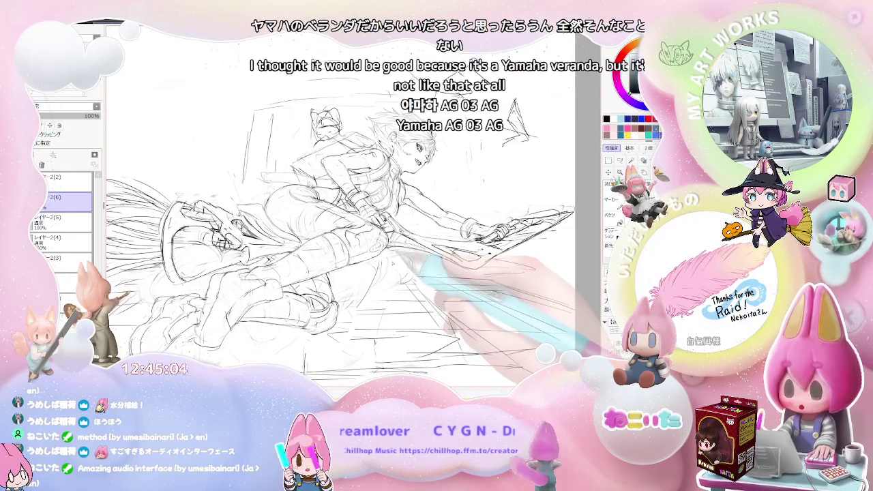
{"action": "key", "text": "ctrl+minus"}
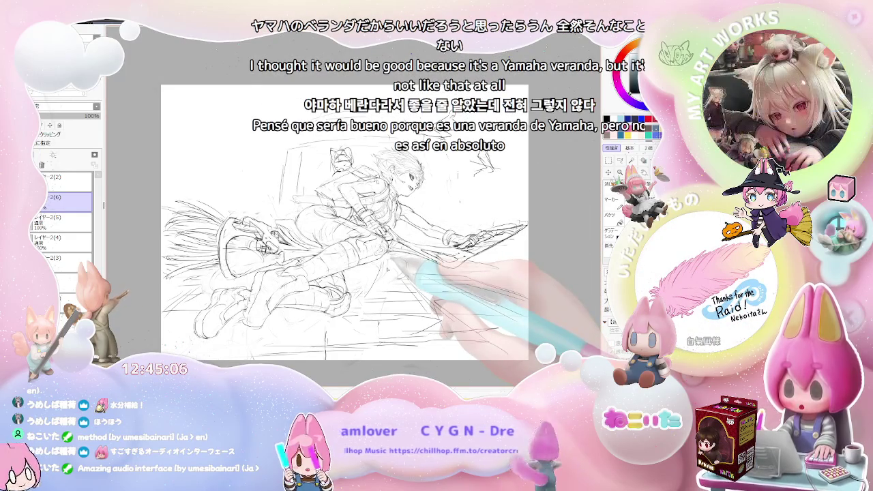
Turn the sketch diagonally, zoom in, then unflip so the girl faces left on a slightly tilted view
{"action": "key", "text": "Delete"}
{"action": "key", "text": "Delete"}
{"action": "key", "text": "Delete"}
{"action": "key", "text": "Delete"}
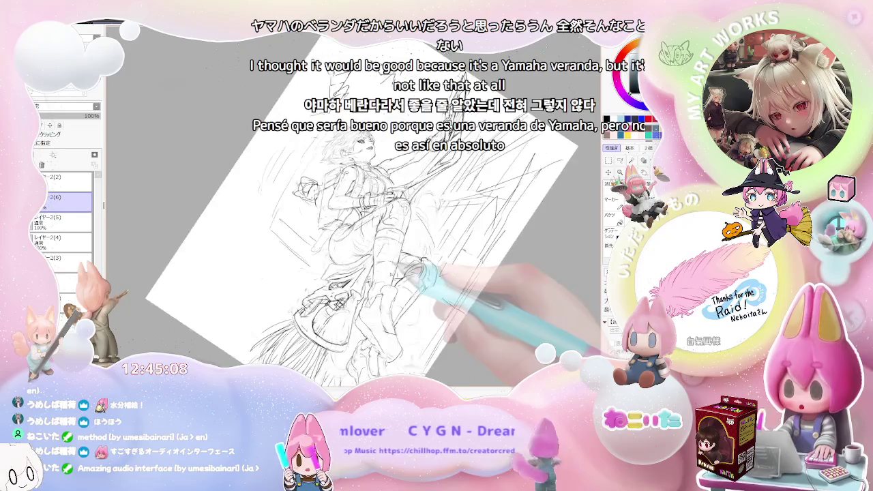
{"action": "key", "text": "End"}
{"action": "key", "text": "End"}
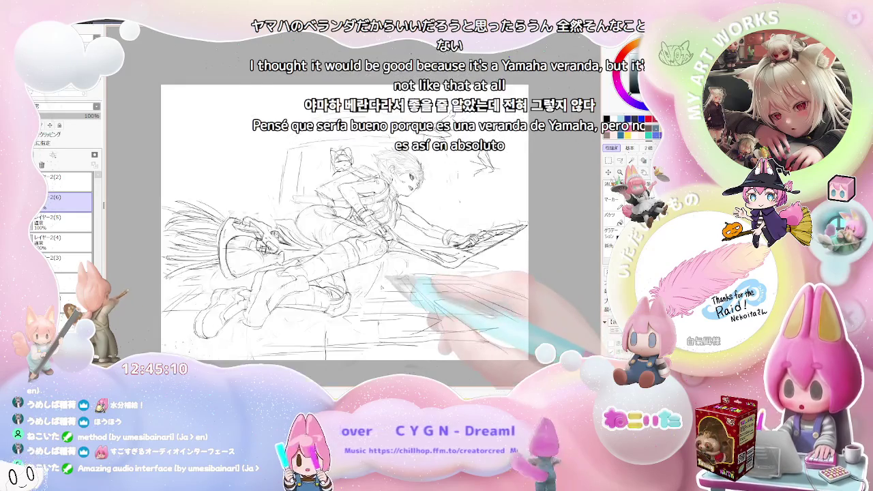
{"action": "key", "text": "End"}
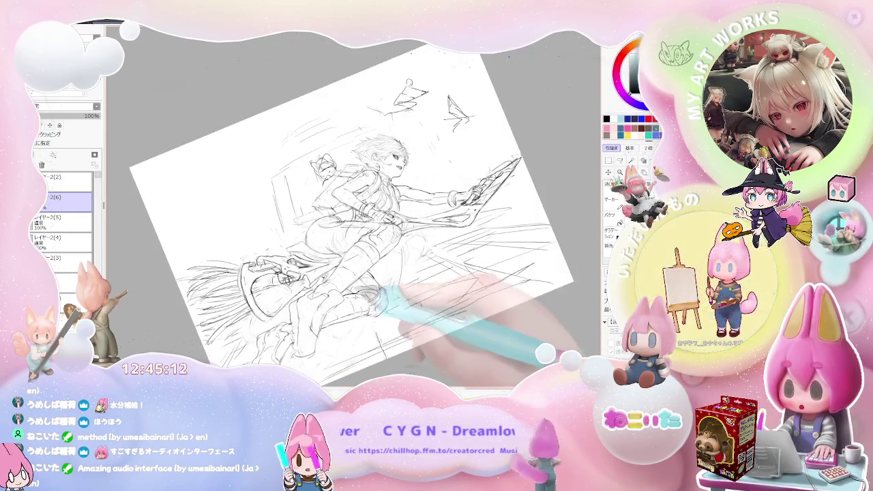
{"action": "key", "text": "ctrl+plus"}
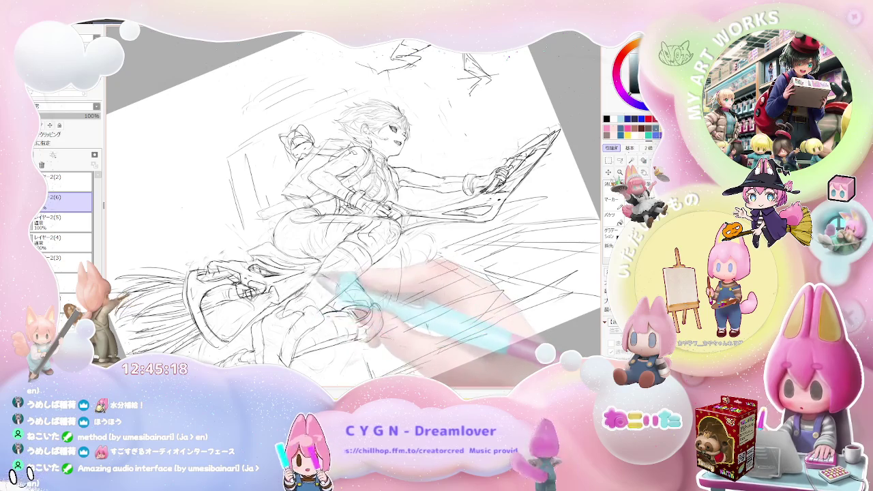
{"action": "key", "text": "End"}
{"action": "key", "text": "h"}
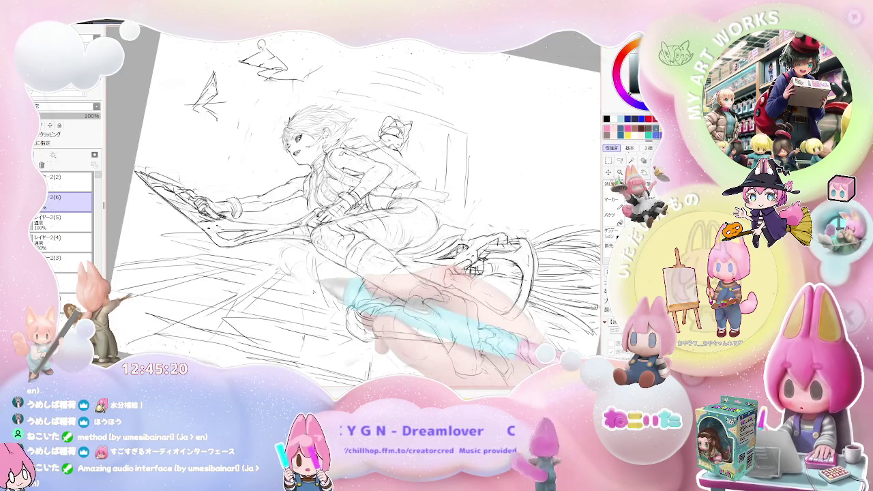
{"action": "key", "text": "Delete"}
{"action": "key", "text": "End"}
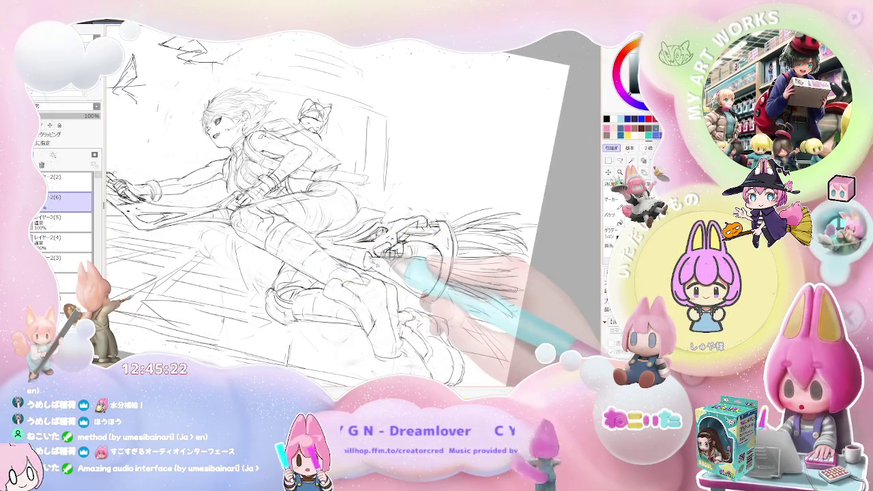
{"action": "key", "text": "Delete"}
{"action": "key", "text": "Delete"}
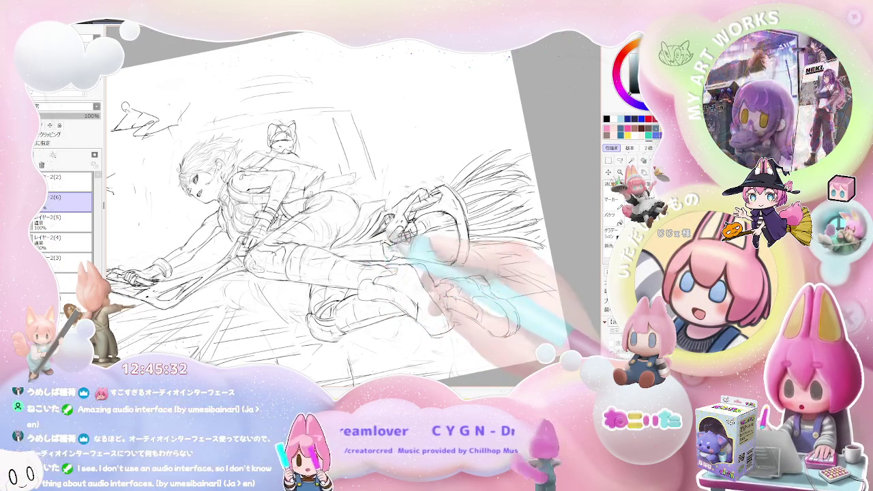
Re-tilt the view and zoom far into the torso and broom, then back out
{"action": "key", "text": "Delete"}
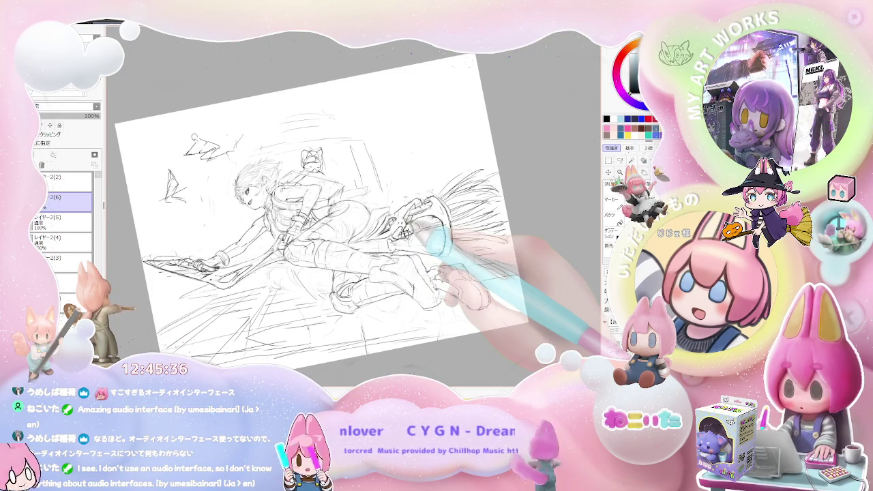
{"action": "key", "text": "Delete"}
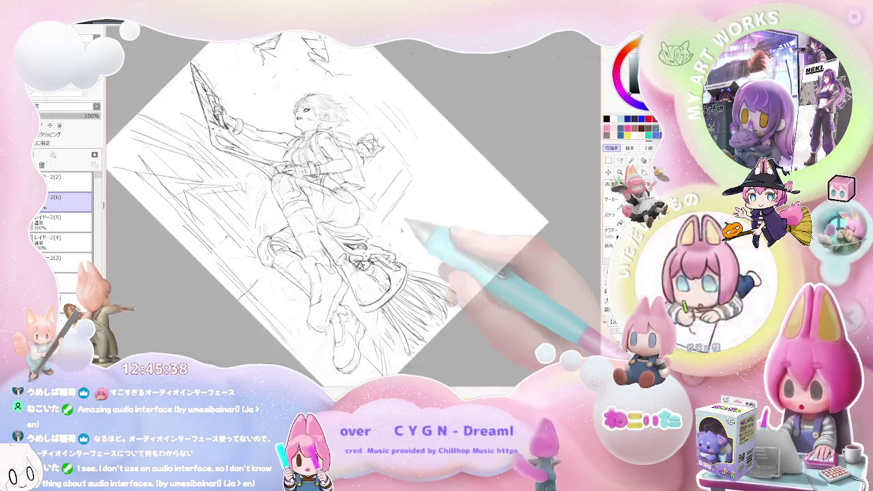
{"action": "key", "text": "ctrl+plus"}
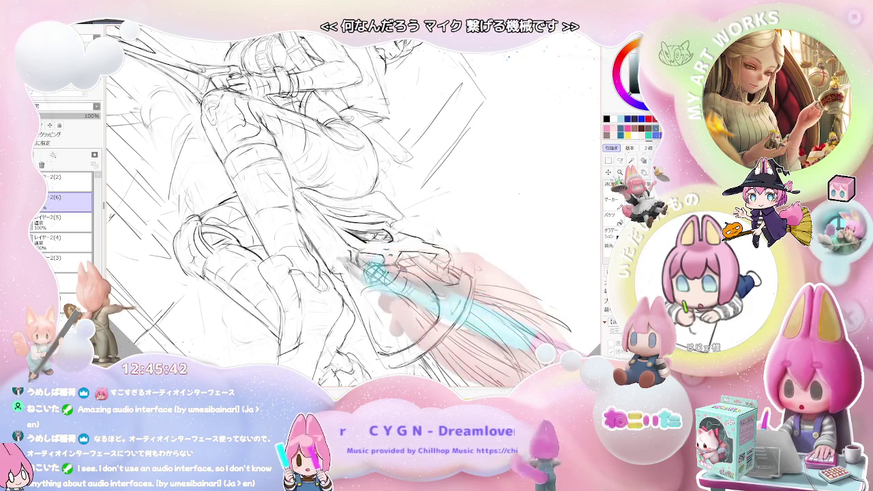
{"action": "key", "text": "ctrl+minus"}
{"action": "key", "text": "ctrl+minus"}
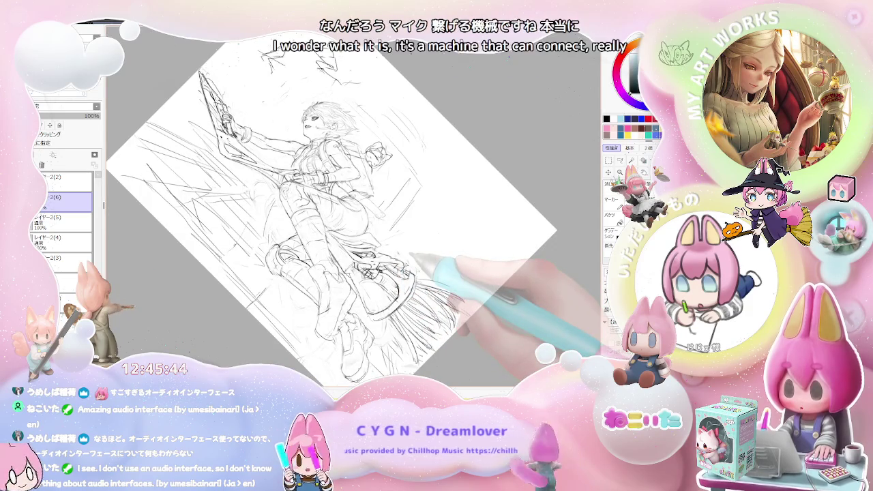
{"action": "key", "text": "End"}
{"action": "key", "text": "End"}
{"action": "key", "text": "ctrl+plus"}
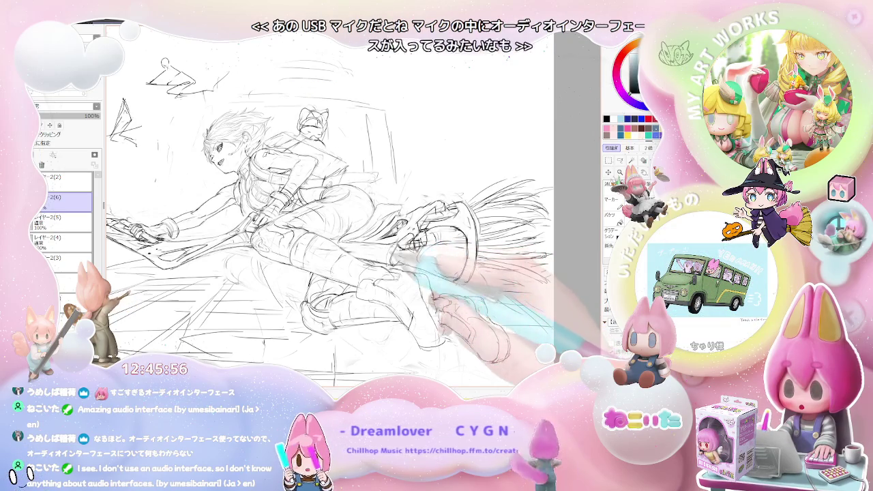
Mirror the view and rotate the canvas in steps to see the broom rider at different tilts
{"action": "key", "text": "h"}
{"action": "key", "text": "Home"}
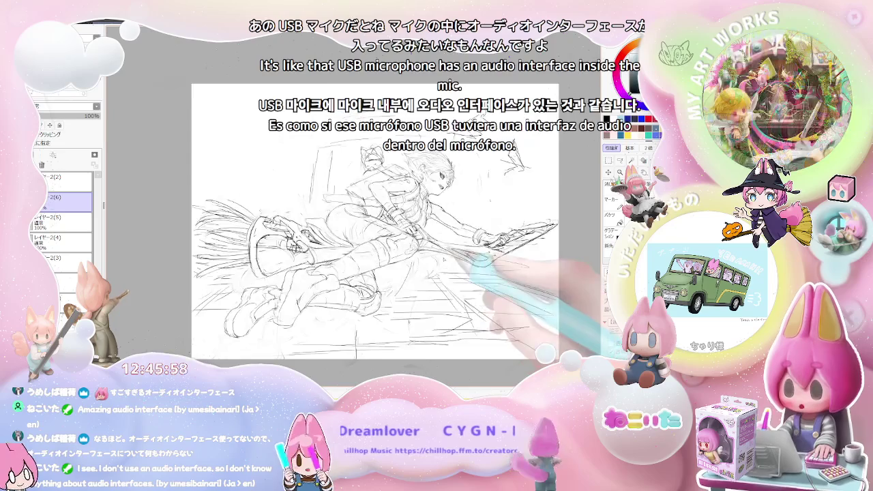
{"action": "key", "text": "Delete"}
{"action": "key", "text": "Delete"}
{"action": "scroll", "coordinate": [375, 225], "scroll_direction": "up", "scroll_amount": 3}
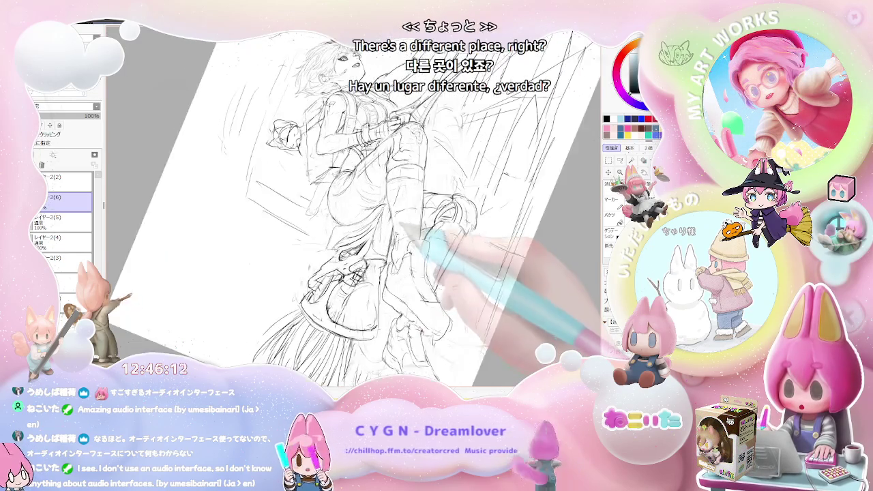
{"action": "key", "text": "Delete"}
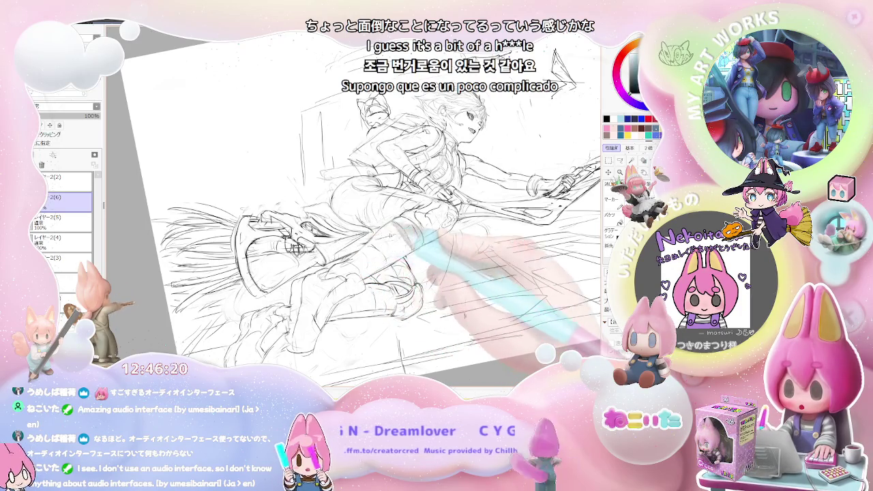
{"action": "key", "text": "ctrl+minus"}
{"action": "key", "text": "End"}
{"action": "key", "text": "End"}
{"action": "key", "text": "End"}
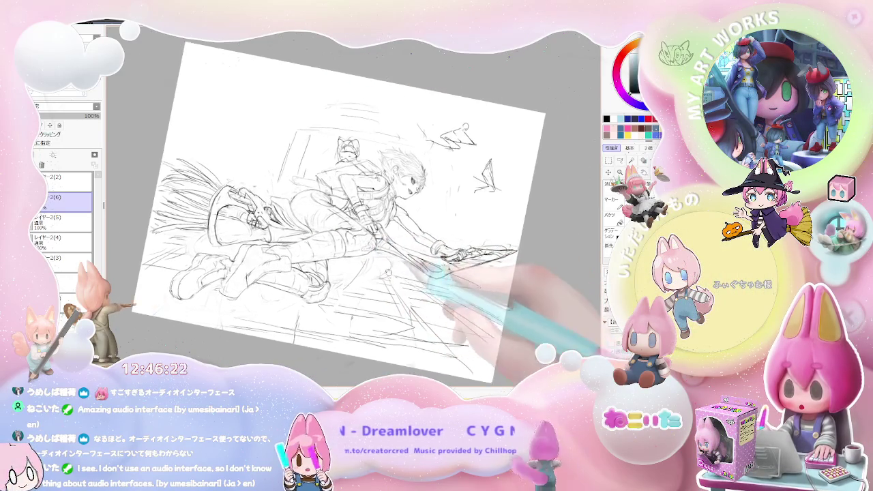
{"action": "key", "text": "Delete"}
{"action": "key", "text": "Delete"}
{"action": "key", "text": "Delete"}
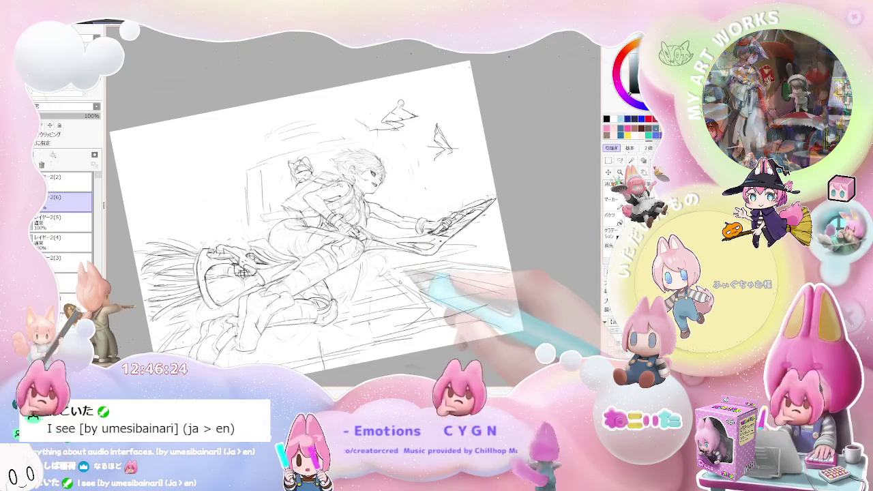
Mirror the view so the girl faces left, then pan and zoom out to the whole tilted page
{"action": "key", "text": "Insert"}
{"action": "mouse_move", "coordinate": [505, 286]}
{"action": "left_mouse_down"}
{"action": "mouse_move", "coordinate": [420, 280]}
{"action": "mouse_move", "coordinate": [355, 228]}
{"action": "left_mouse_up"}
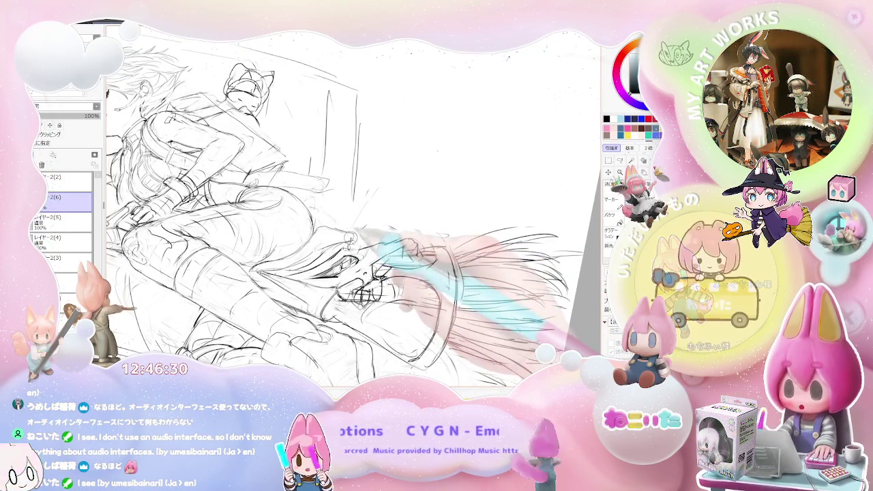
{"action": "left_click_drag", "start_coordinate": [354, 247], "coordinate": [381, 217]}
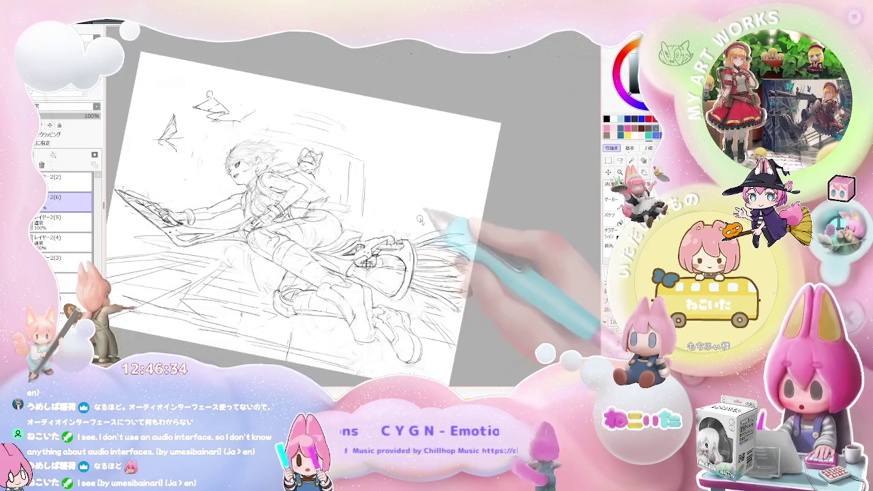
{"action": "left_click_drag", "start_coordinate": [381, 217], "coordinate": [445, 225]}
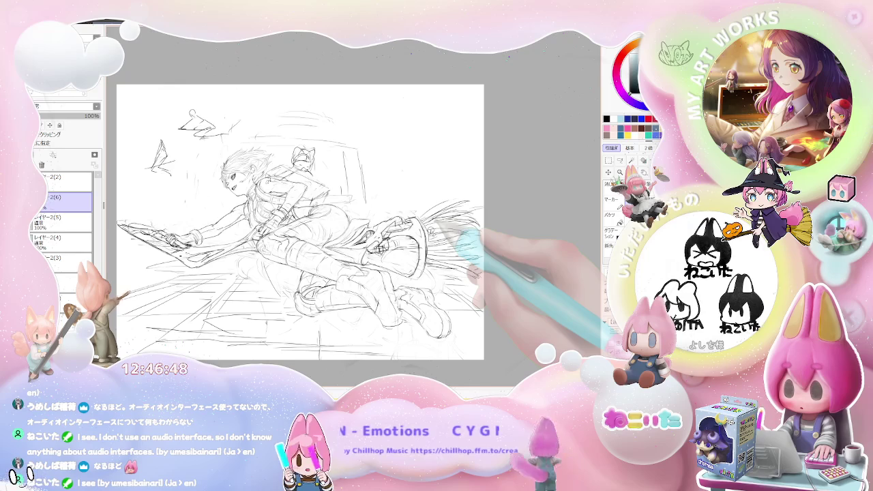
Zoom in and out, reset the rotation, then zoom in with a steep tilt on the girl's body
{"action": "key", "text": "ctrl+plus"}
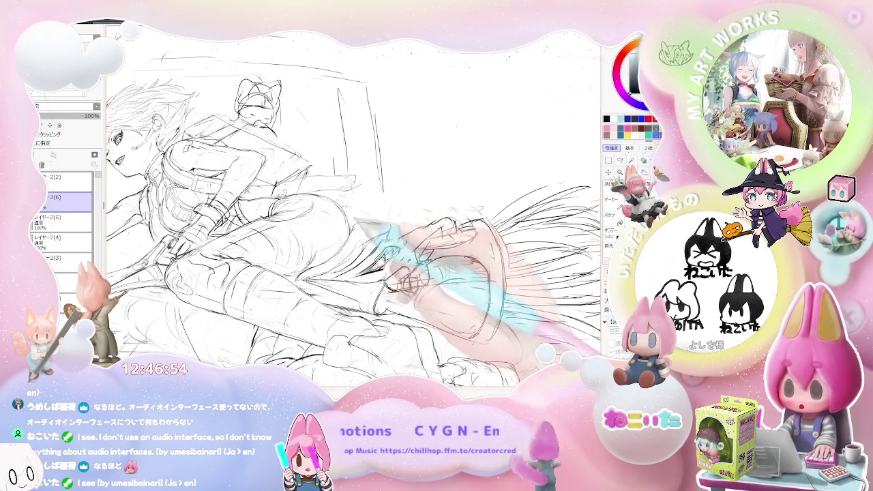
{"action": "key", "text": "ctrl+minus"}
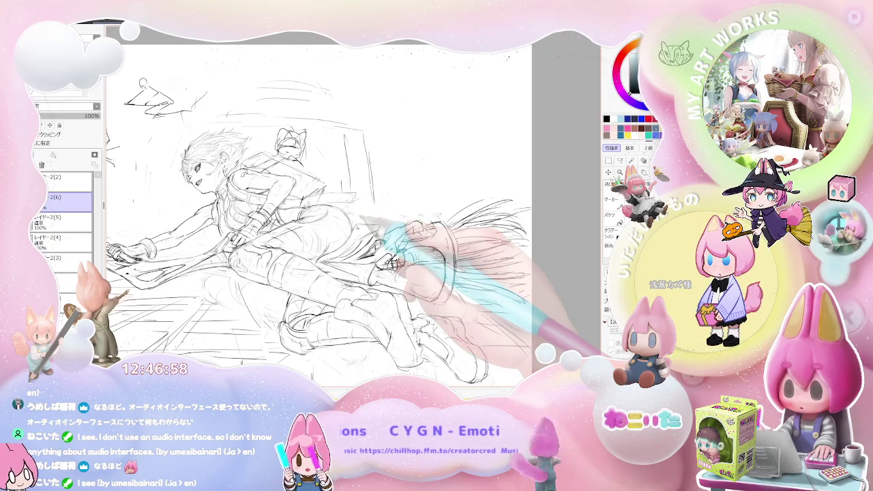
{"action": "scroll", "coordinate": [337, 198], "scroll_direction": "up", "scroll_amount": 1}
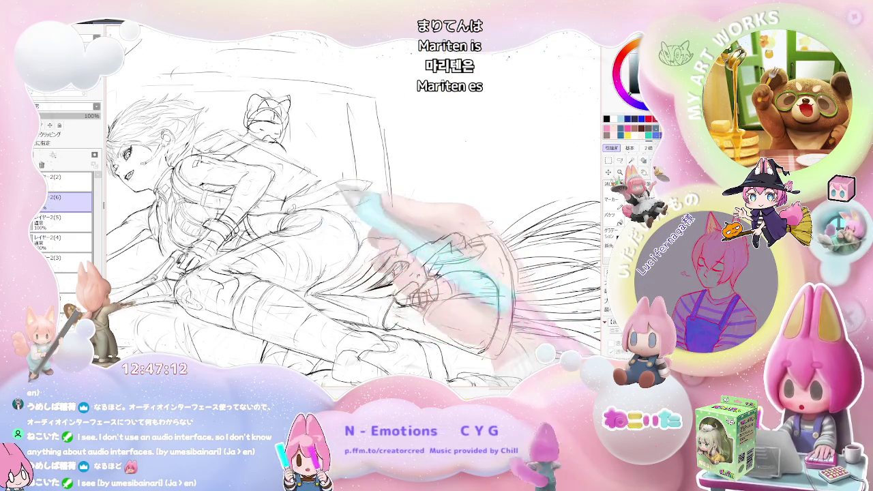
{"action": "key", "text": "minus"}
{"action": "key", "text": "Delete"}
{"action": "key", "text": "End"}
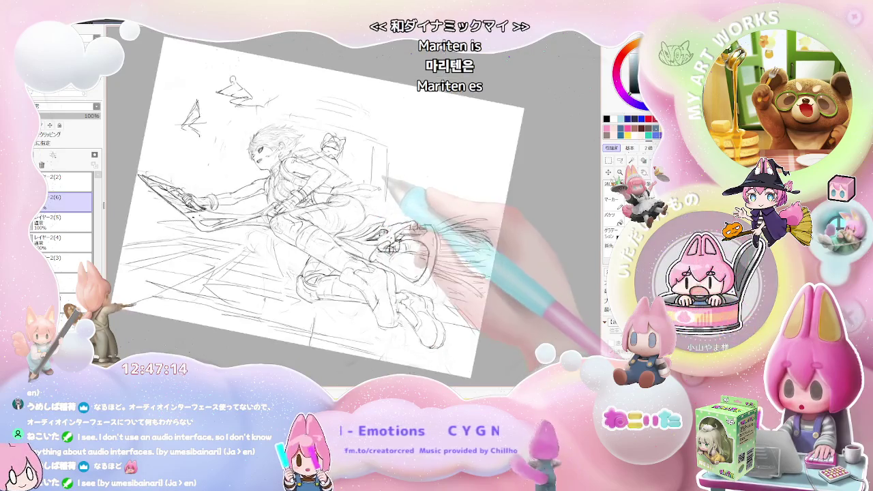
{"action": "key", "text": "plus"}
{"action": "key", "text": "plus"}
{"action": "key", "text": "plus"}
{"action": "key", "text": "plus"}
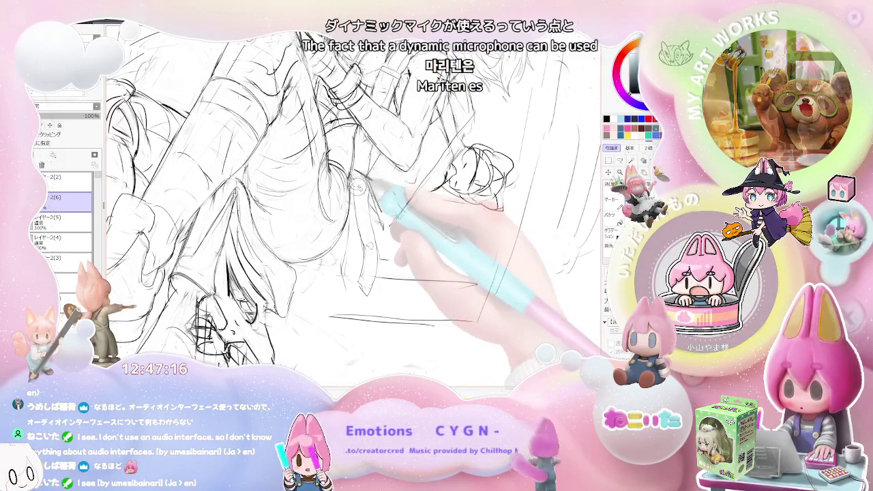
Rotate and zoom in until the figure's face sits near the top of the view
{"action": "key", "text": "Delete"}
{"action": "key", "text": "Delete"}
{"action": "key", "text": "Delete"}
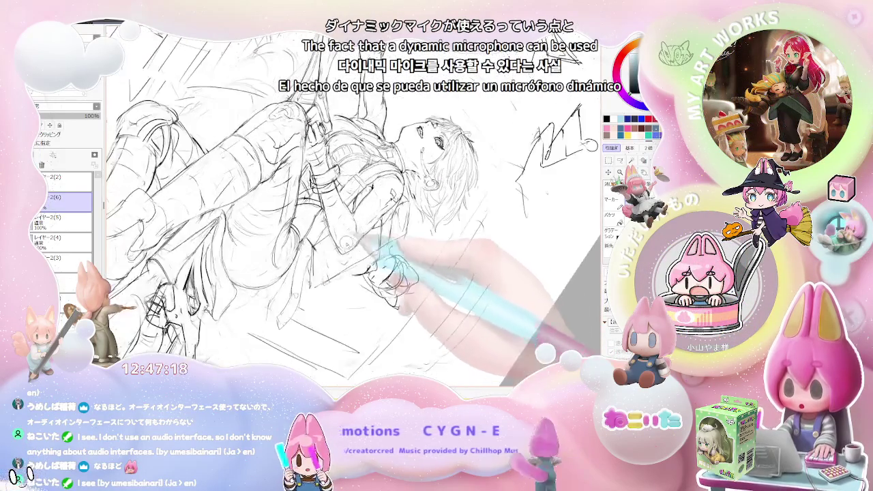
{"action": "key", "text": "plus"}
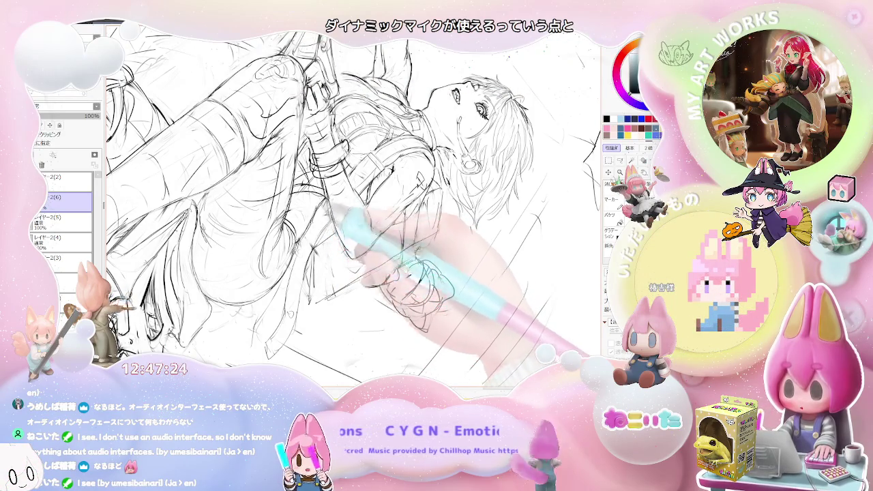
{"action": "key", "text": "End"}
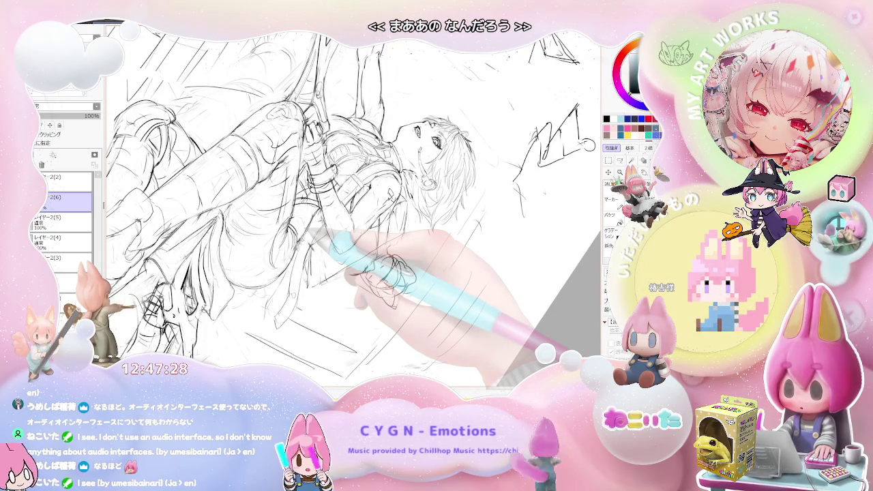
{"action": "key", "text": "Delete"}
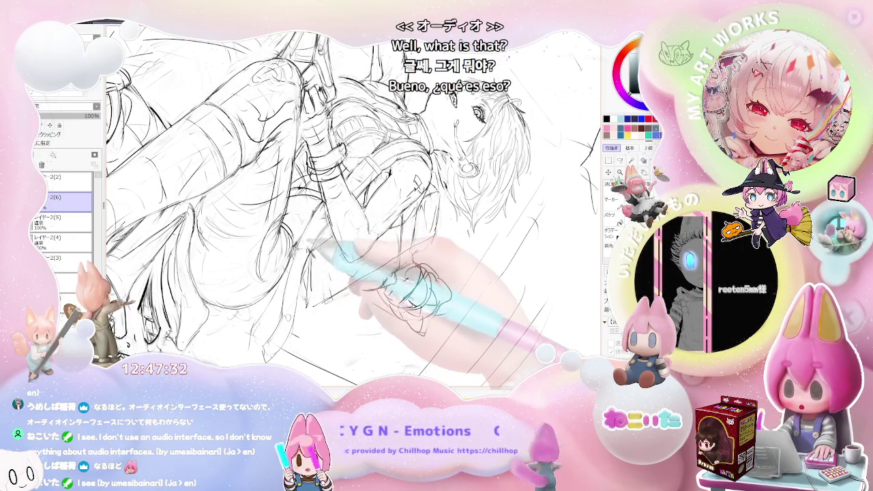
{"action": "key", "text": "Delete"}
{"action": "key", "text": "Delete"}
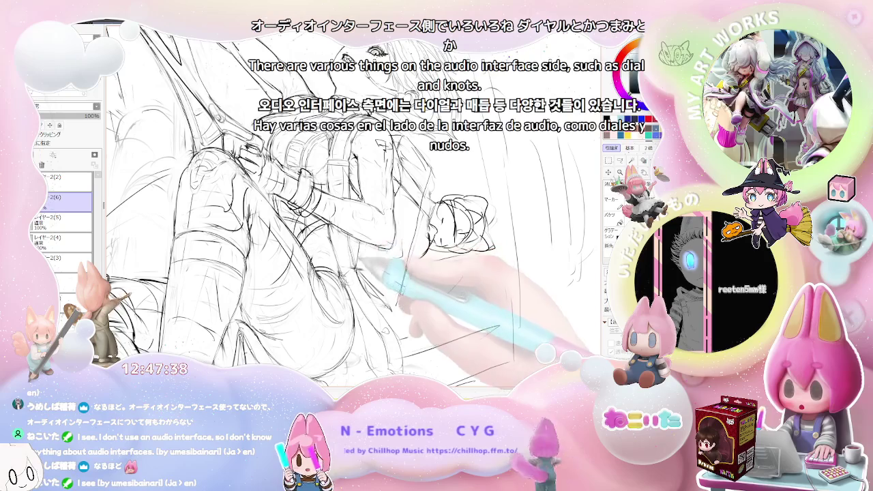
{"action": "key", "text": "End"}
{"action": "key", "text": "End"}
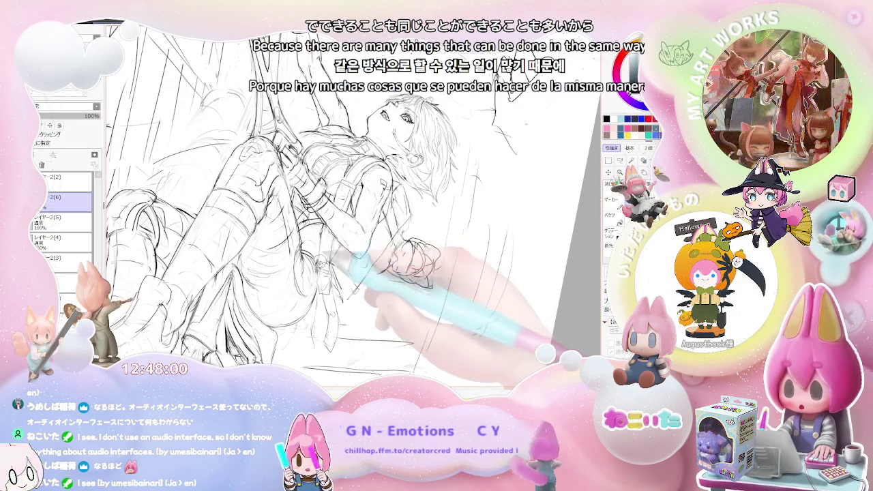
Tilt the canvas back and forth in steps to a counterclockwise working angle
{"action": "key", "text": "Delete"}
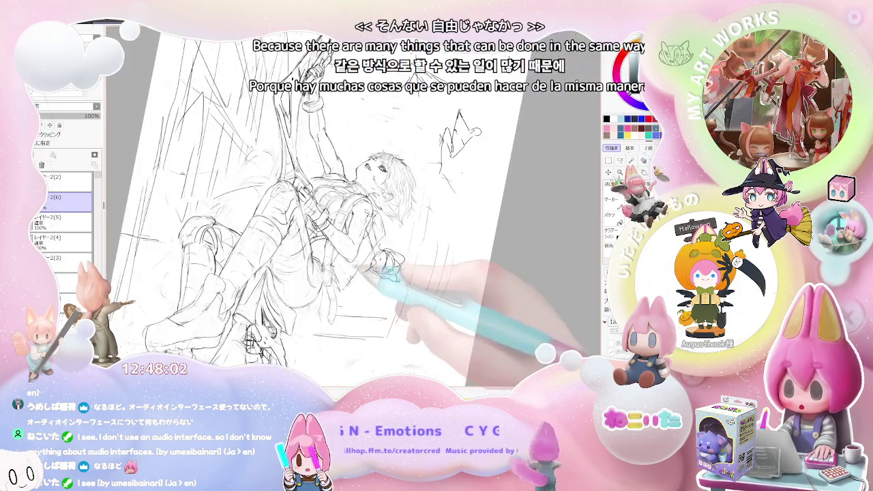
{"action": "key", "text": "Delete"}
{"action": "key", "text": "Delete"}
{"action": "key", "text": "Delete"}
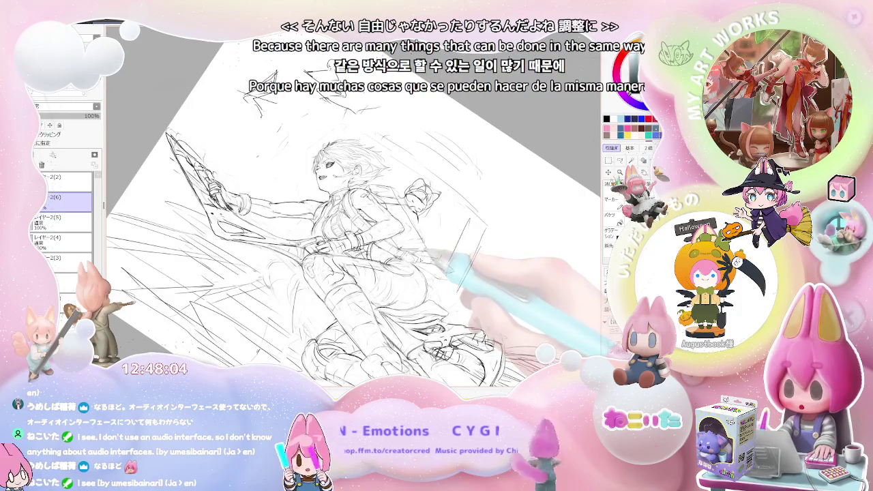
{"action": "key", "text": "Delete"}
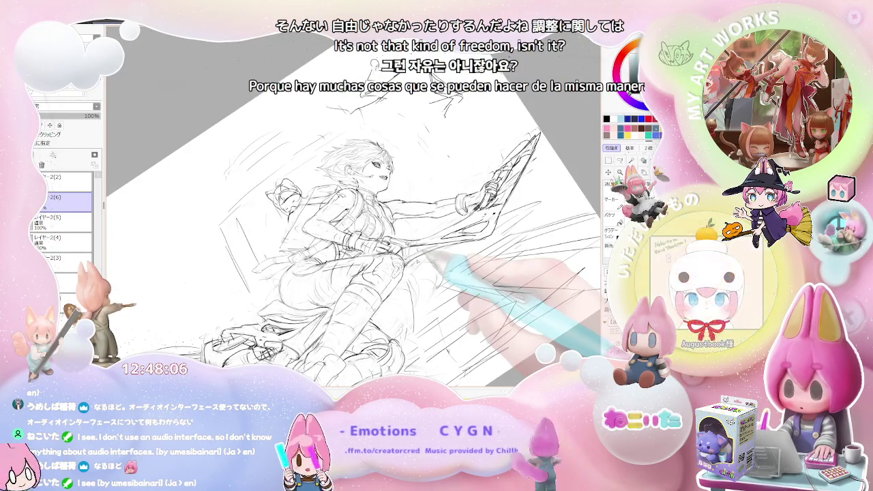
{"action": "key", "text": "Delete"}
{"action": "key", "text": "Delete"}
{"action": "scroll", "coordinate": [420, 211], "scroll_direction": "up", "scroll_amount": 2}
{"action": "key", "text": "Delete"}
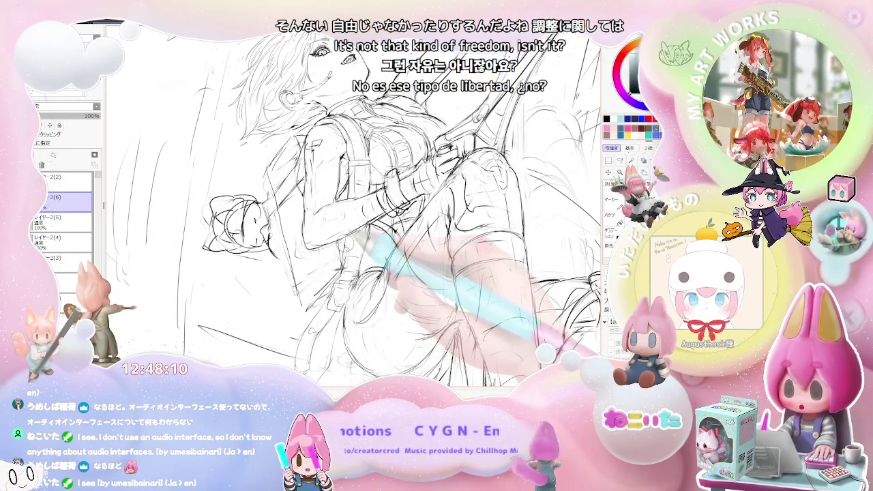
{"action": "key", "text": "Delete"}
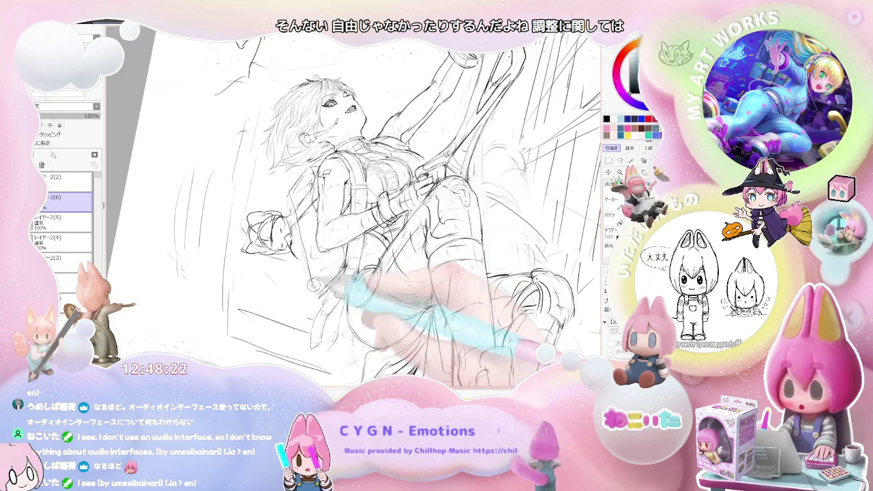
Turn the canvas about 45° clockwise, then 90° back, zoom in, and tilt the figure toward upright
{"action": "key", "text": "End"}
{"action": "key", "text": "End"}
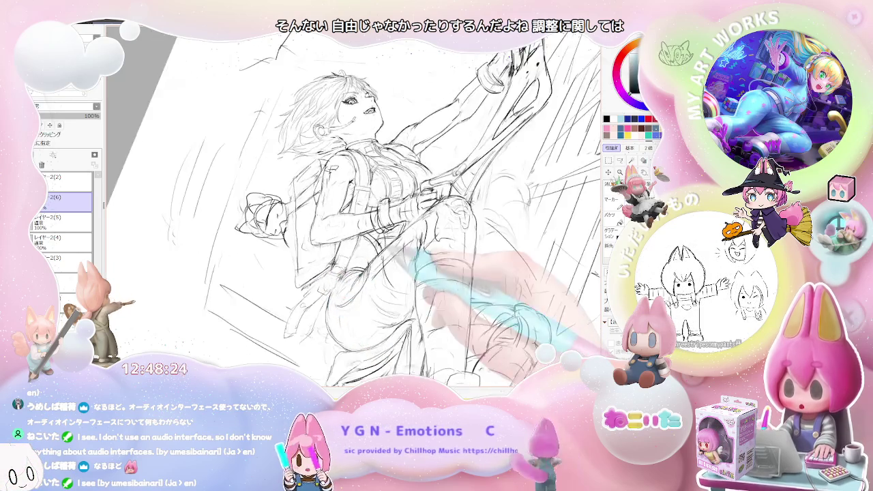
{"action": "key", "text": "End"}
{"action": "key", "text": "End"}
{"action": "key", "text": "End"}
{"action": "key", "text": "End"}
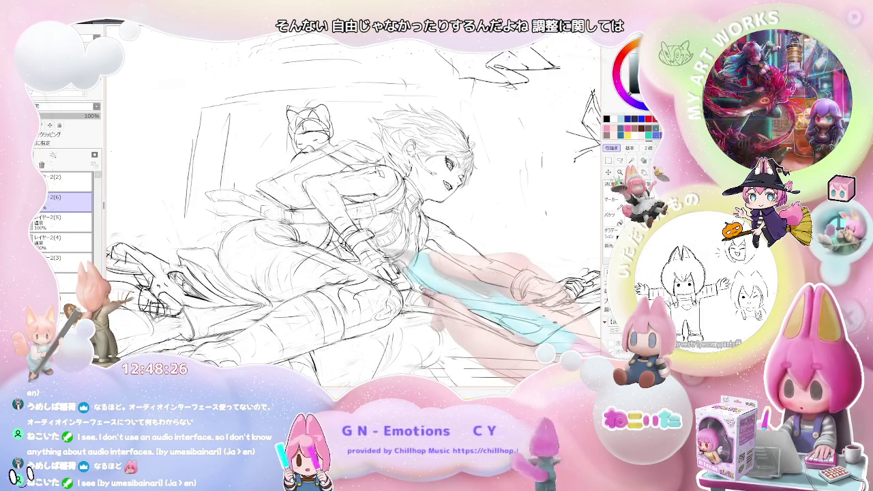
{"action": "key", "text": "Delete"}
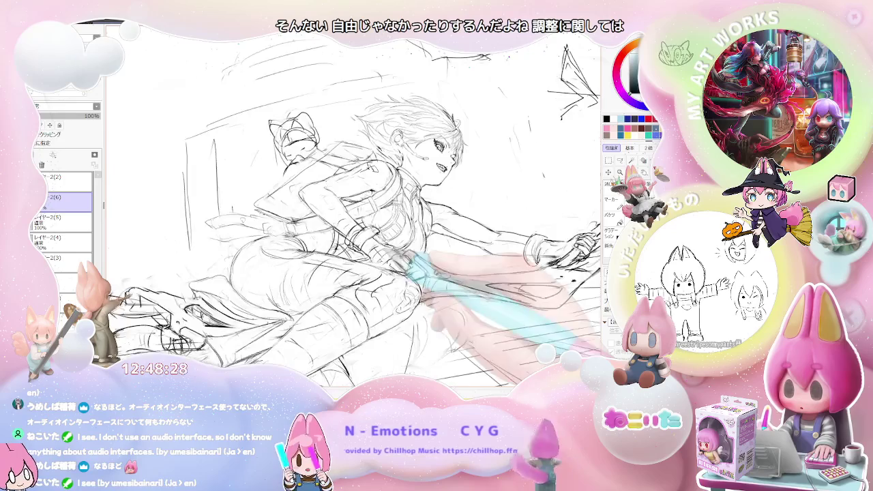
{"action": "key", "text": "Delete"}
{"action": "key", "text": "Delete"}
{"action": "key", "text": "Delete"}
{"action": "key", "text": "ctrl+plus"}
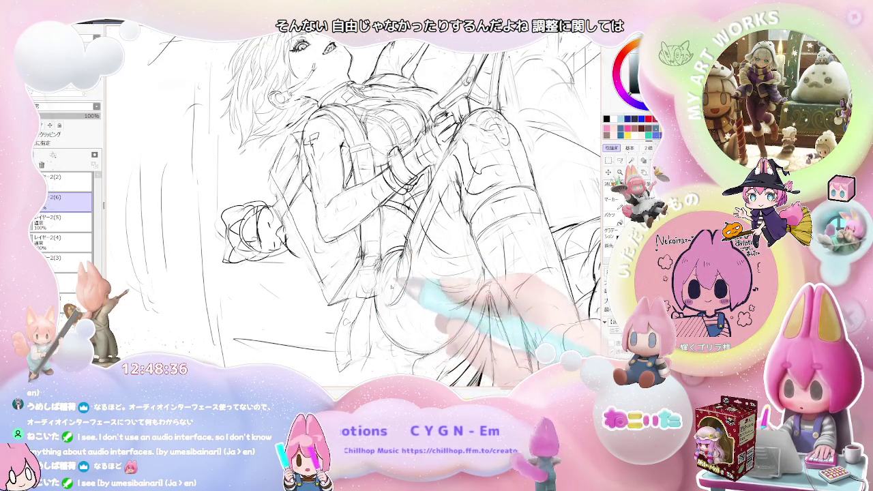
{"action": "key", "text": "End"}
{"action": "key", "text": "End"}
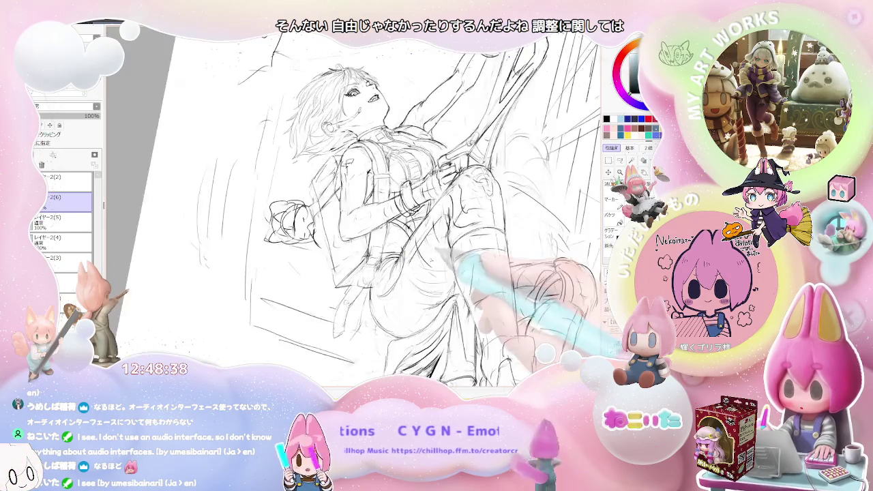
{"action": "key", "text": "End"}
{"action": "key", "text": "End"}
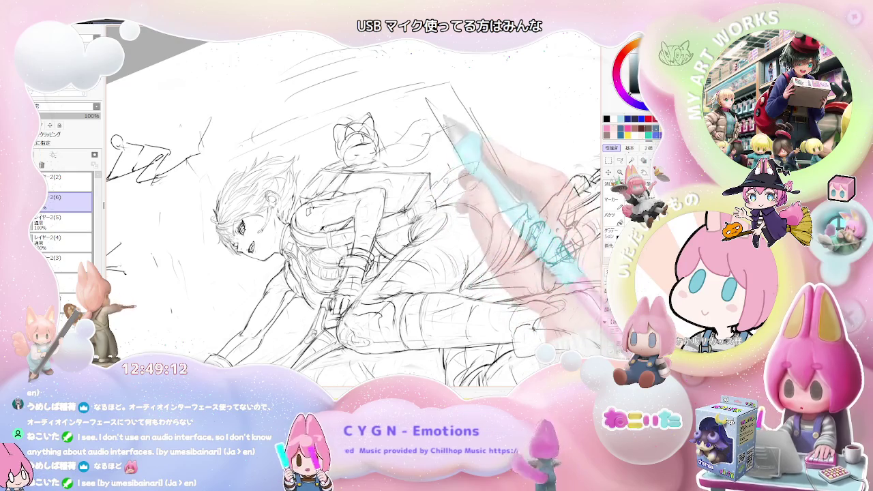
Rotate the view back and forth, level it, then zoom in on the girl's head and torso
{"action": "key", "text": "End"}
{"action": "key", "text": "End"}
{"action": "key", "text": "End"}
{"action": "key", "text": "Delete"}
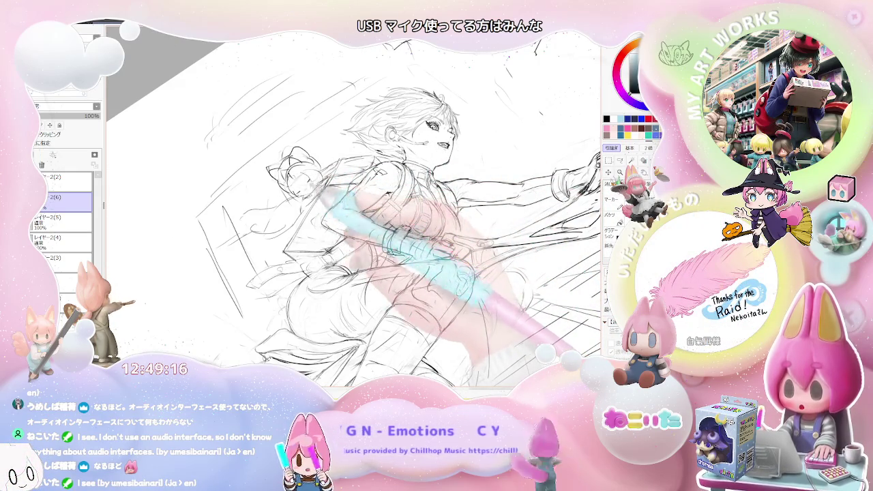
{"action": "key", "text": "End"}
{"action": "key", "text": "End"}
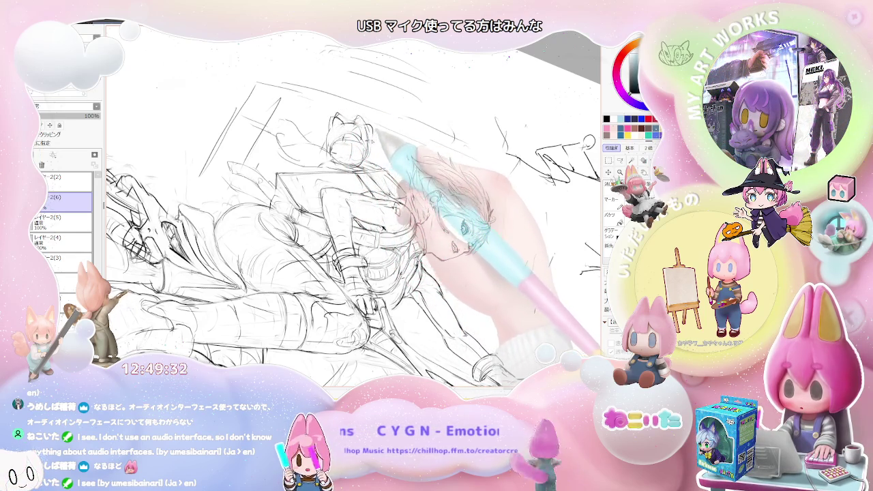
{"action": "key", "text": "Page_Down"}
{"action": "key", "text": "Delete"}
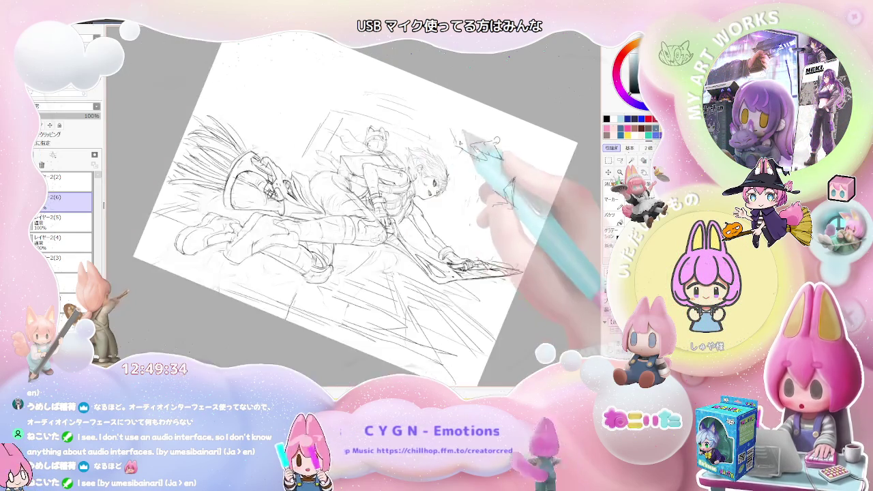
{"action": "key", "text": "Home"}
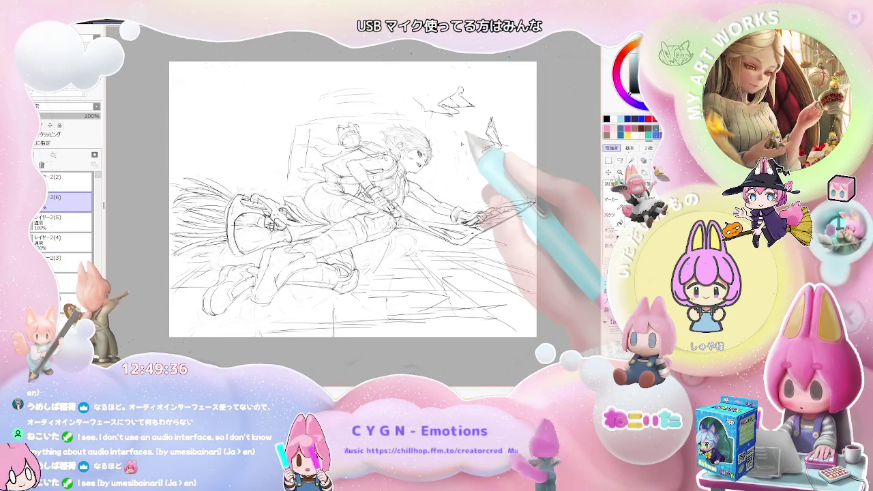
{"action": "key", "text": "Page_Up"}
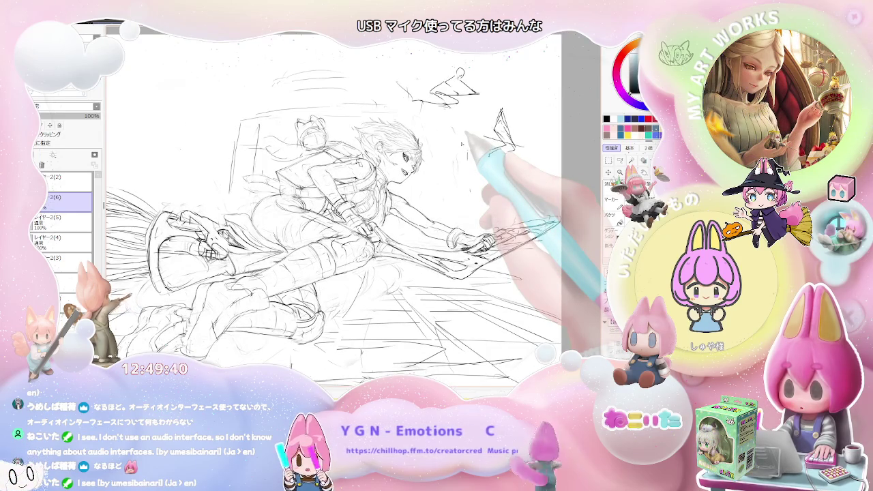
{"action": "key", "text": "Page_Up"}
{"action": "key", "text": "Page_Up"}
{"action": "key", "text": "Page_Up"}
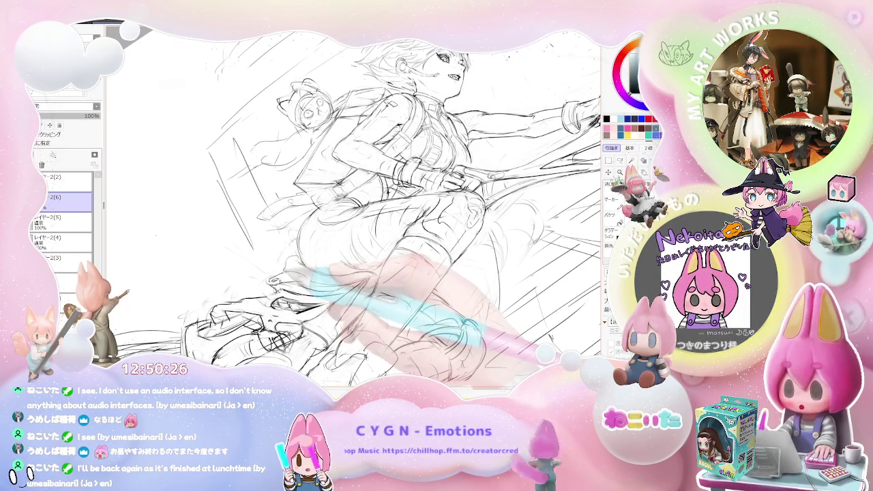
Mirror and rotate the canvas view, then zoom in on the broom and lower sketch
{"action": "key", "text": "Delete"}
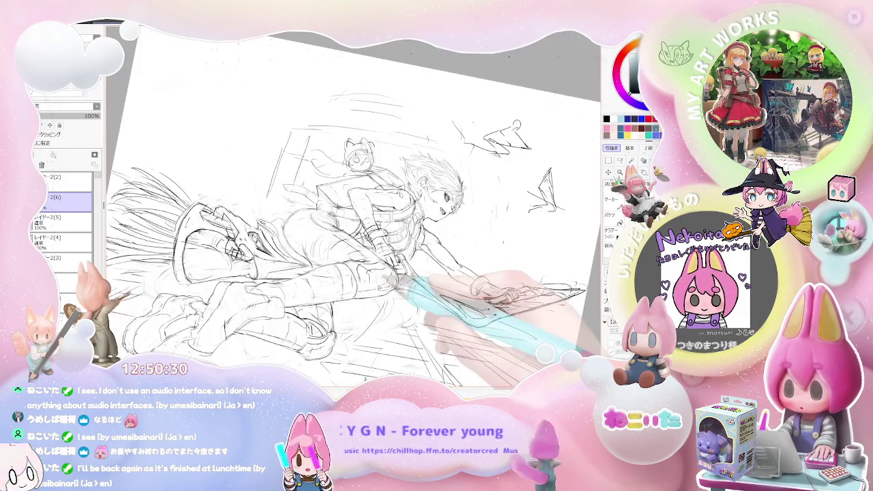
{"action": "key", "text": "Insert"}
{"action": "key", "text": "End"}
{"action": "key", "text": "End"}
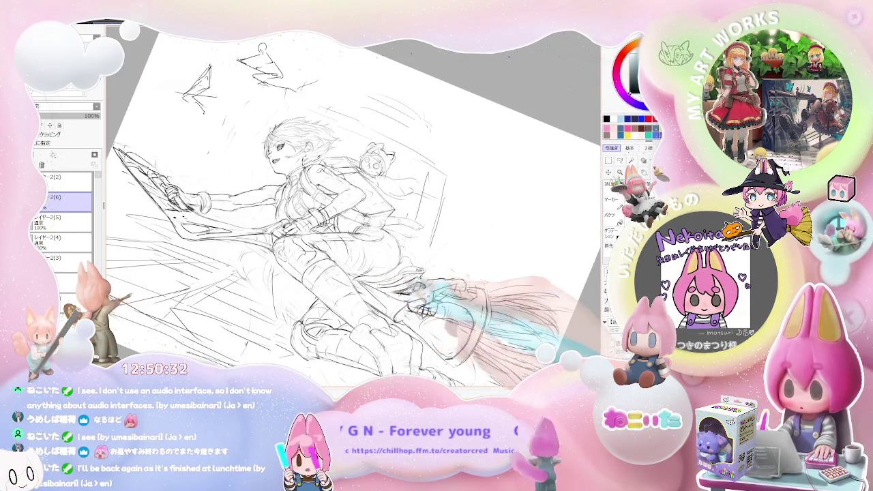
{"action": "key", "text": "End"}
{"action": "key", "text": "End"}
{"action": "key", "text": "Home"}
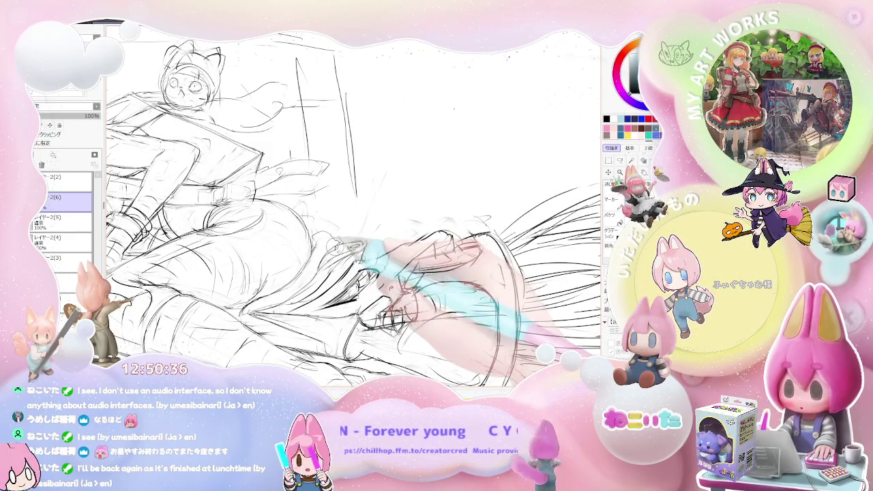
{"action": "key", "text": "minus"}
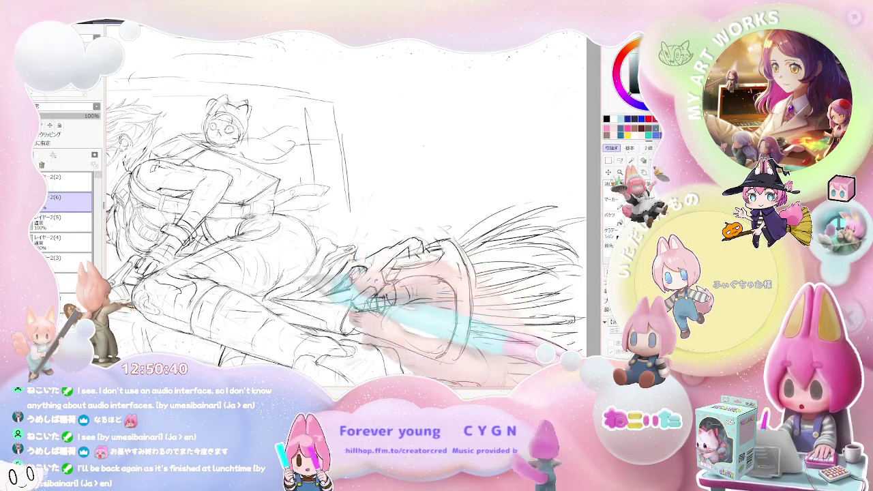
{"action": "key", "text": "minus"}
{"action": "key", "text": "minus"}
{"action": "key", "text": "plus"}
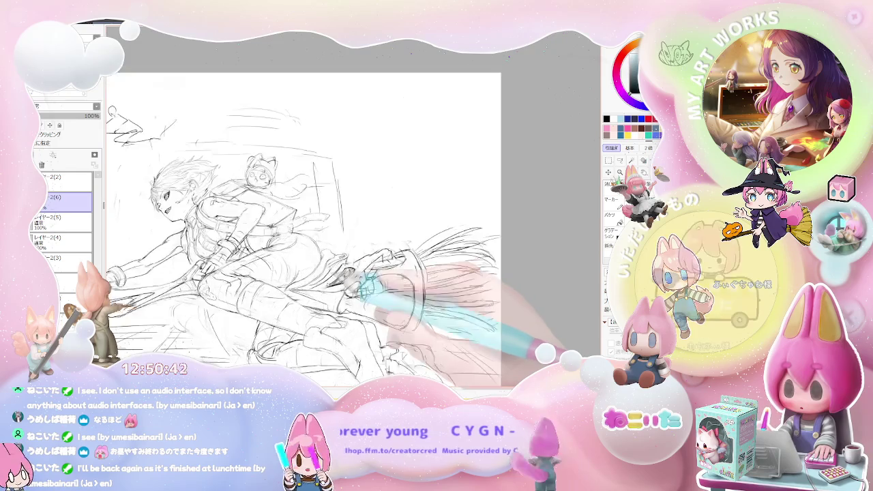
{"action": "key", "text": "plus"}
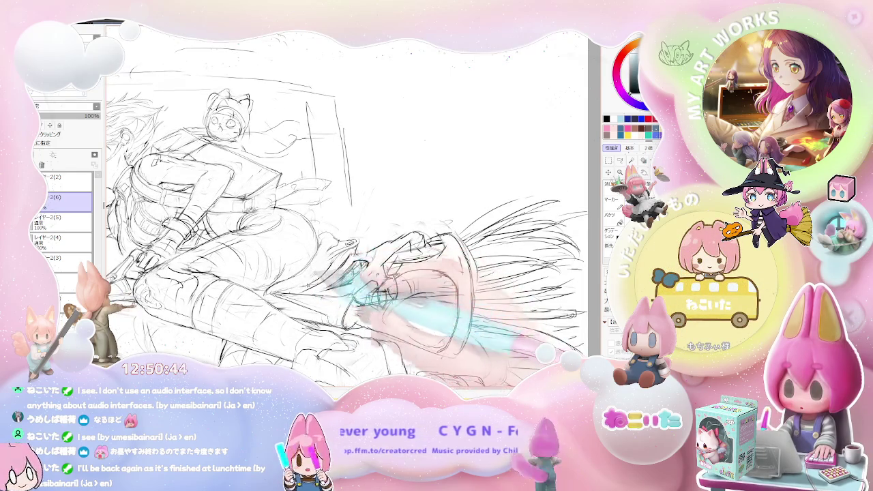
Zoom in and out around the broom and boot to check the overall drawing
{"action": "key", "text": "minus"}
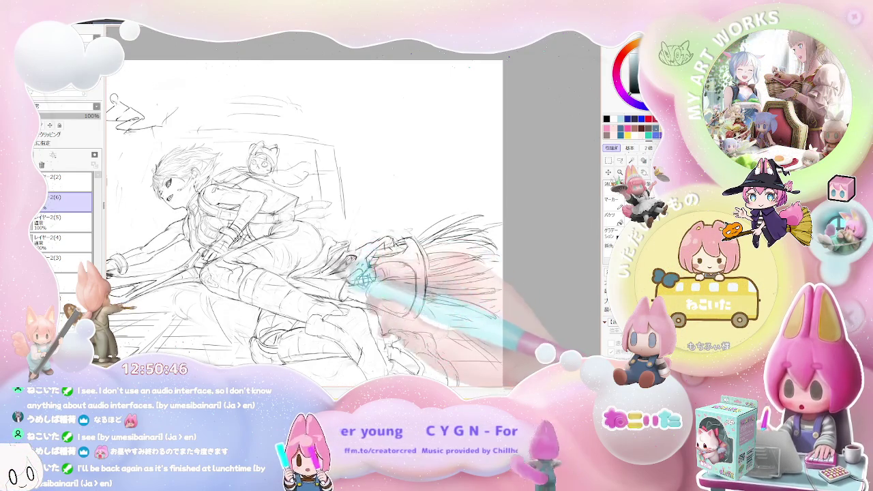
{"action": "key", "text": "plus"}
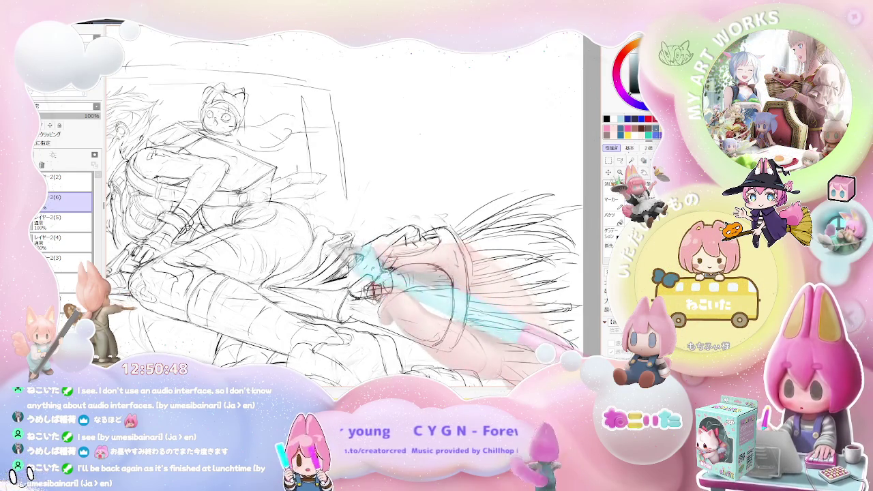
{"action": "key", "text": "minus"}
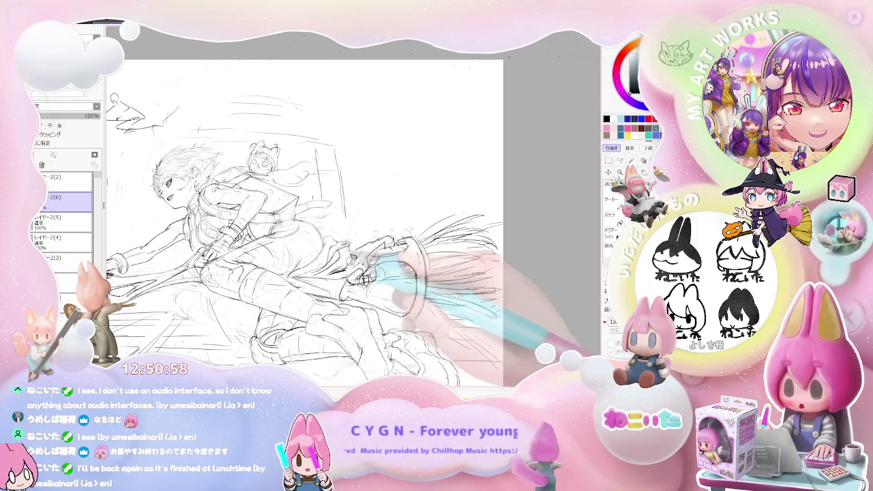
{"action": "key", "text": "ctrl+minus"}
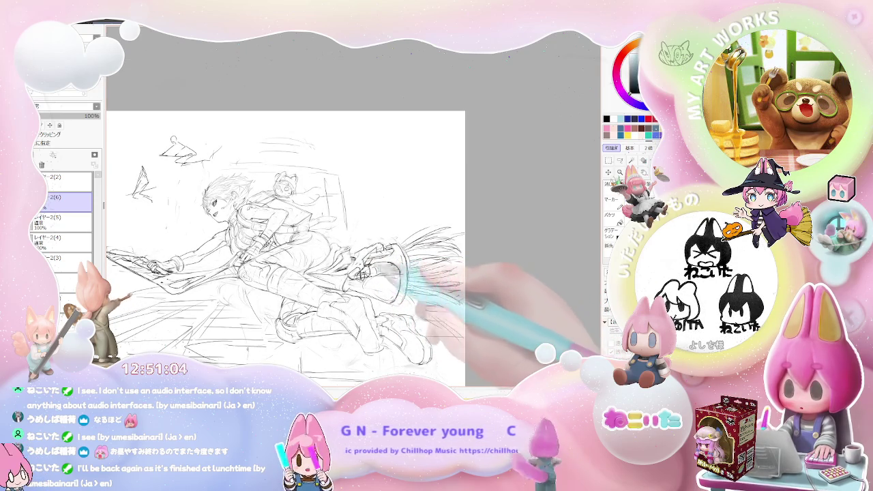
{"action": "key", "text": "ctrl+plus"}
{"action": "key", "text": "ctrl+plus"}
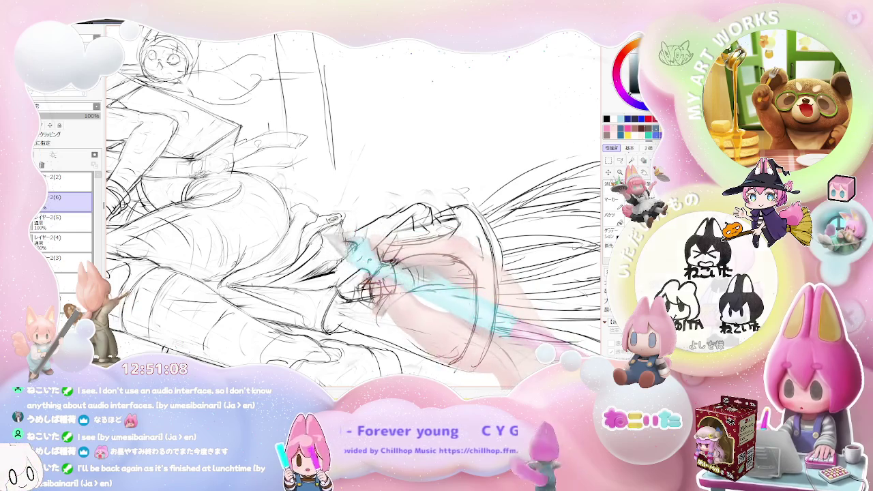
{"action": "key", "text": "ctrl+minus"}
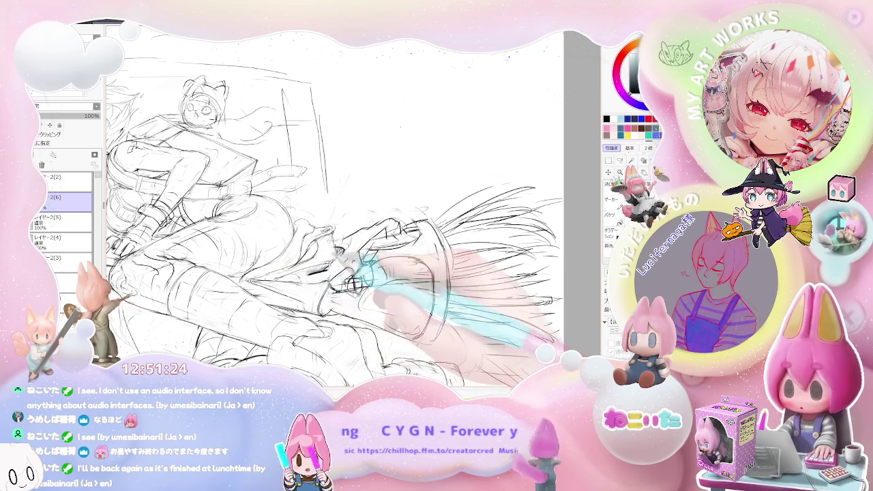
{"action": "key", "text": "ctrl+minus"}
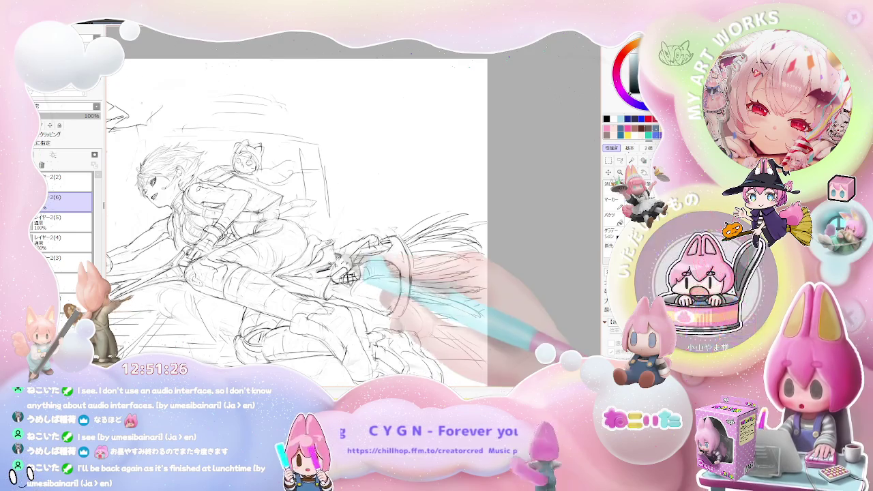
Zoom in close on the broom, then back out to see more of the drawing
{"action": "key", "text": "ctrl+minus"}
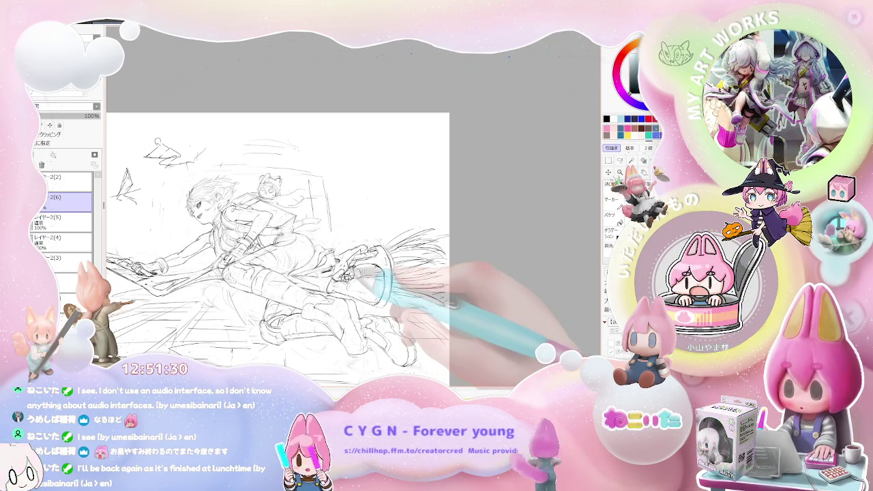
{"action": "key", "text": "ctrl+plus"}
{"action": "key", "text": "ctrl+plus"}
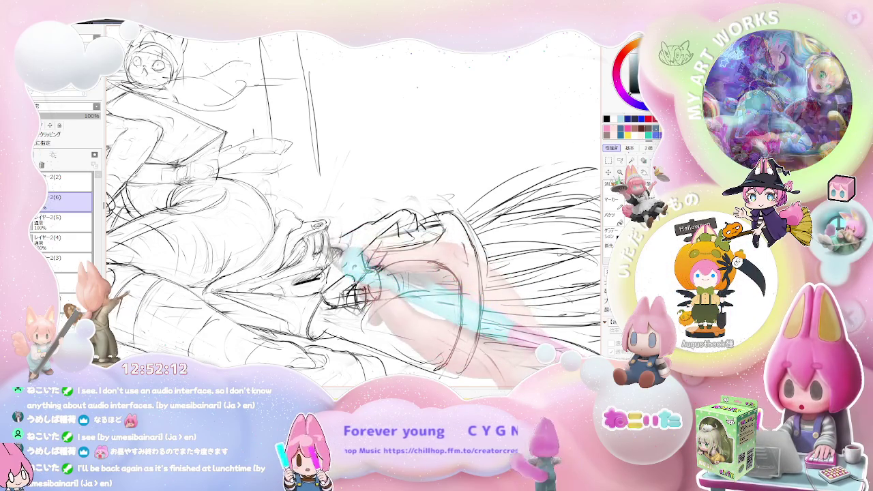
{"action": "key", "text": "ctrl+minus"}
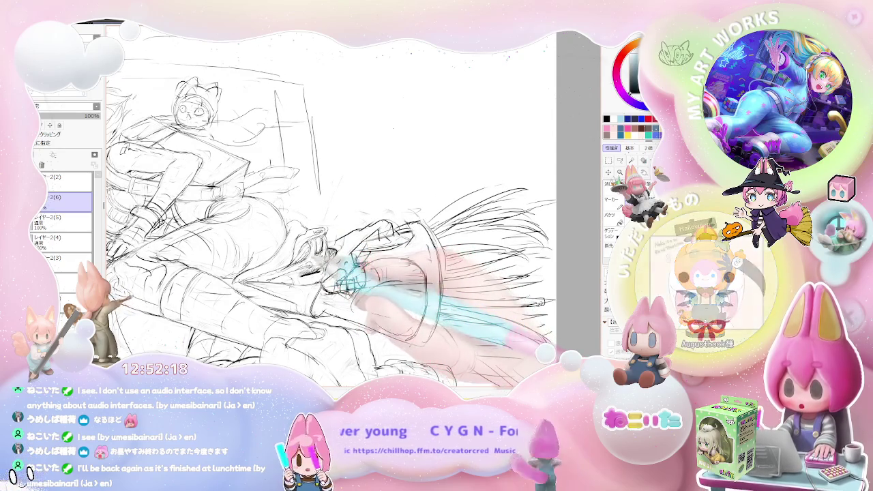
Mirror and tilt the view, then zoom out until the whole page fits
{"action": "key", "text": "Insert"}
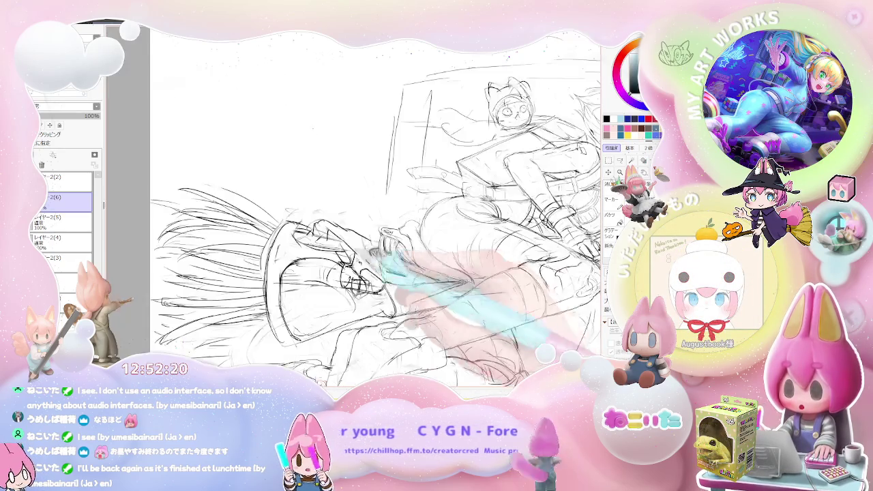
{"action": "key", "text": "Delete"}
{"action": "key", "text": "Right"}
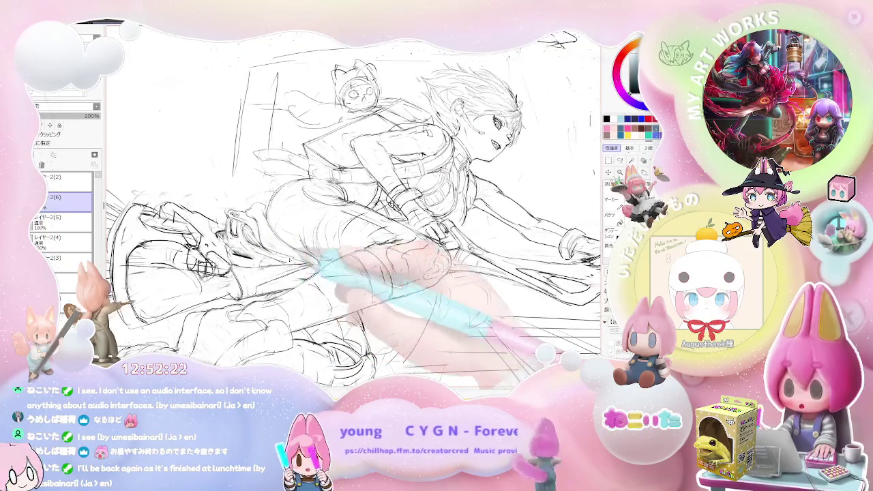
{"action": "key", "text": "ctrl+plus"}
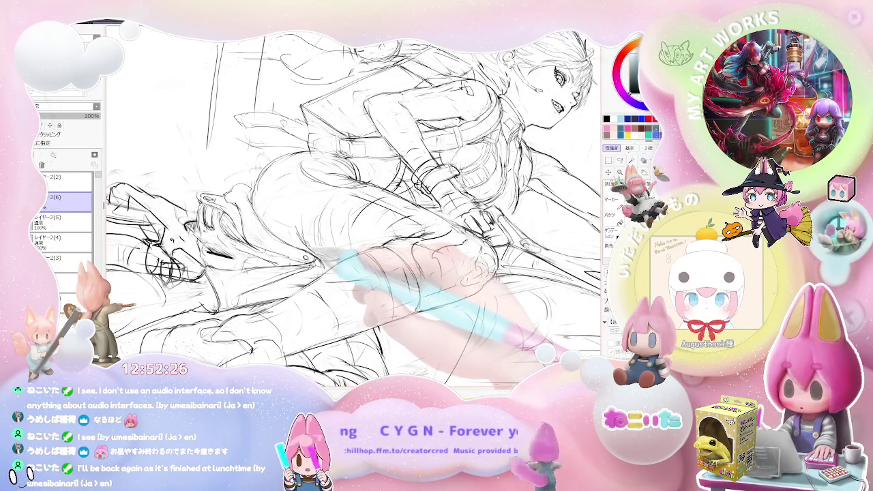
{"action": "key", "text": "ctrl+minus"}
{"action": "key", "text": "End"}
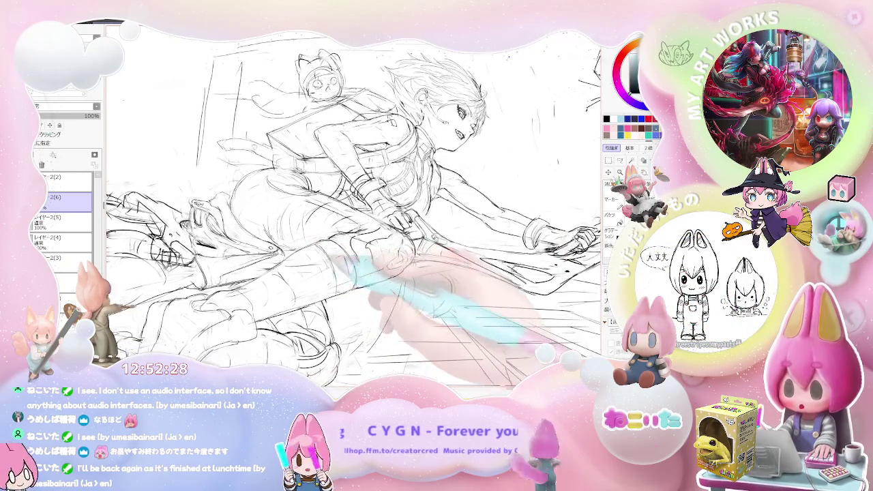
{"action": "key", "text": "ctrl+minus"}
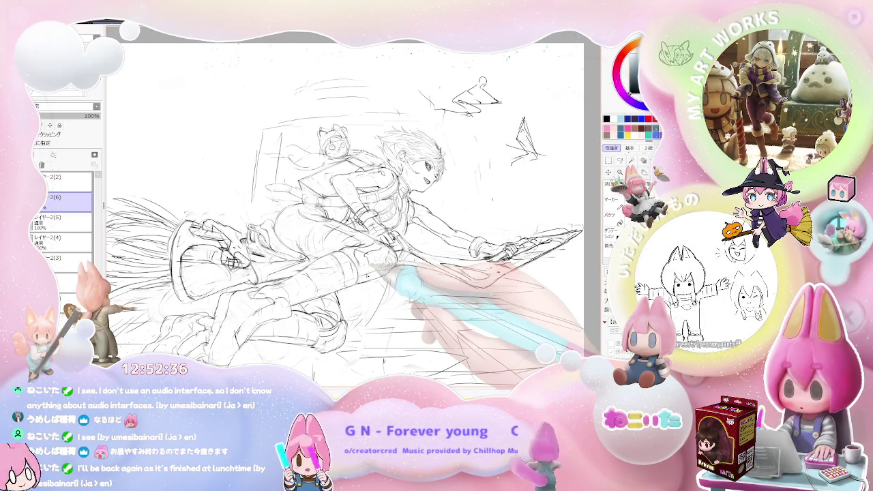
{"action": "key", "text": "ctrl+minus"}
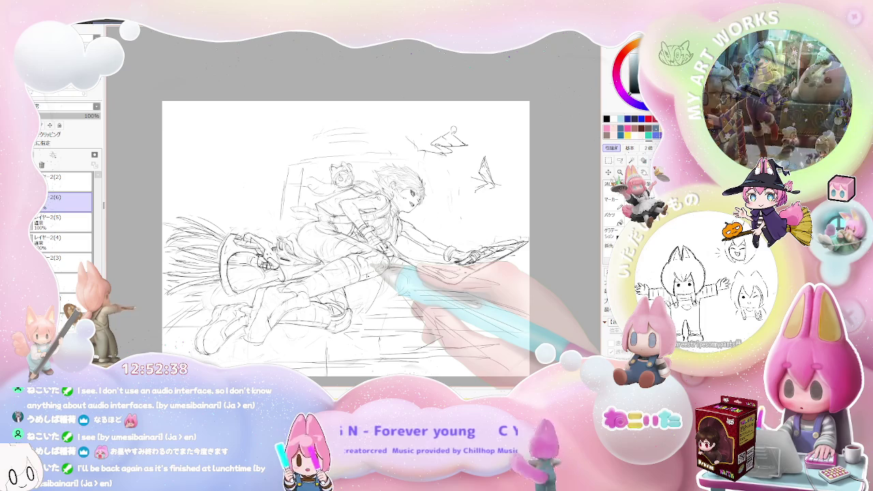
Rotate and enlarge the view counterclockwise around the figure, then turn it back upright
{"action": "key", "text": "ctrl+plus"}
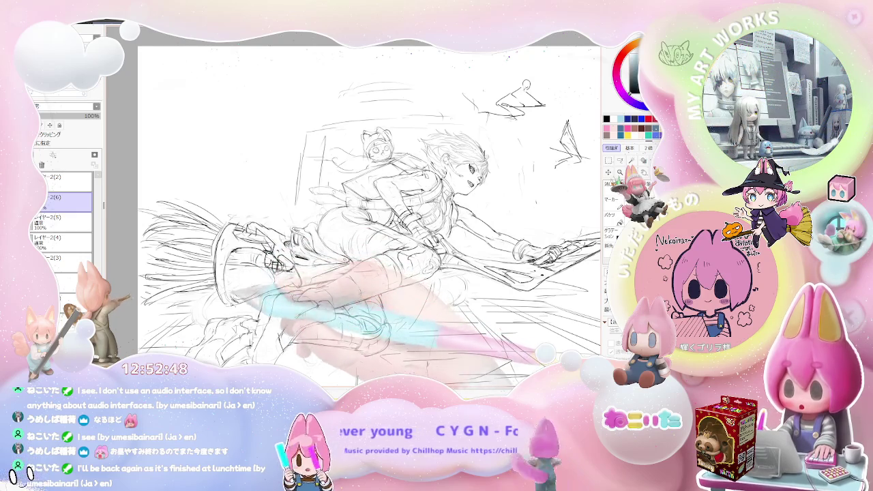
{"action": "key", "text": "ctrl+minus"}
{"action": "key", "text": "Delete"}
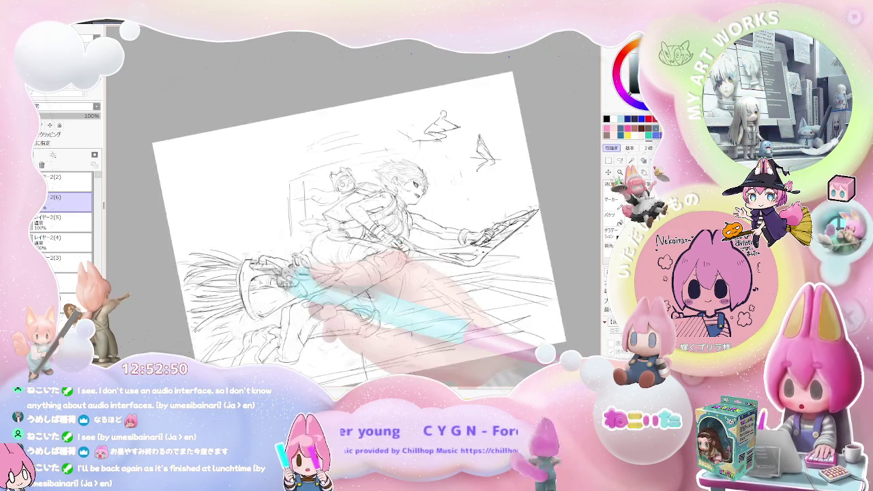
{"action": "key", "text": "ctrl+plus"}
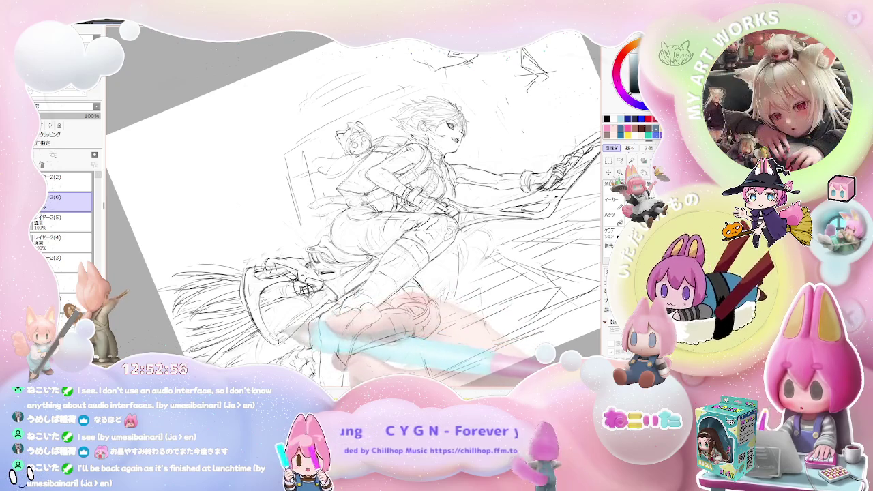
{"action": "key", "text": "Delete"}
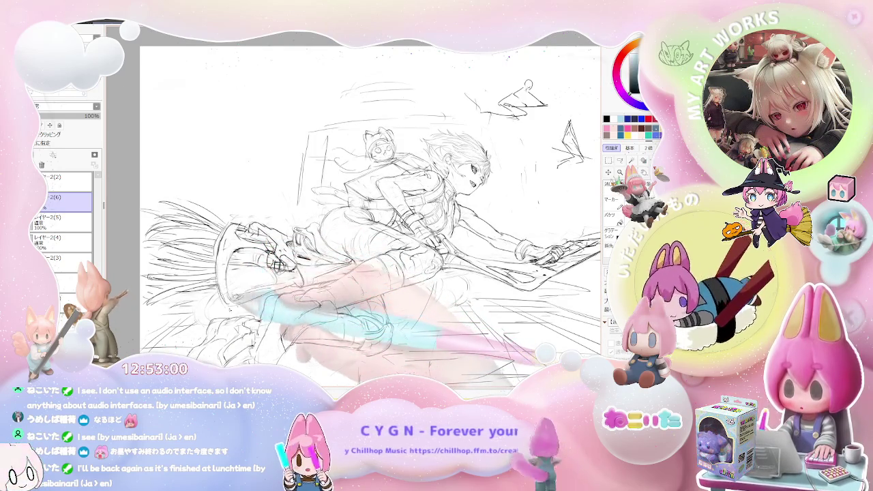
Mirror the view and zoom in and out on the head, legs and broom
{"action": "key", "text": "h"}
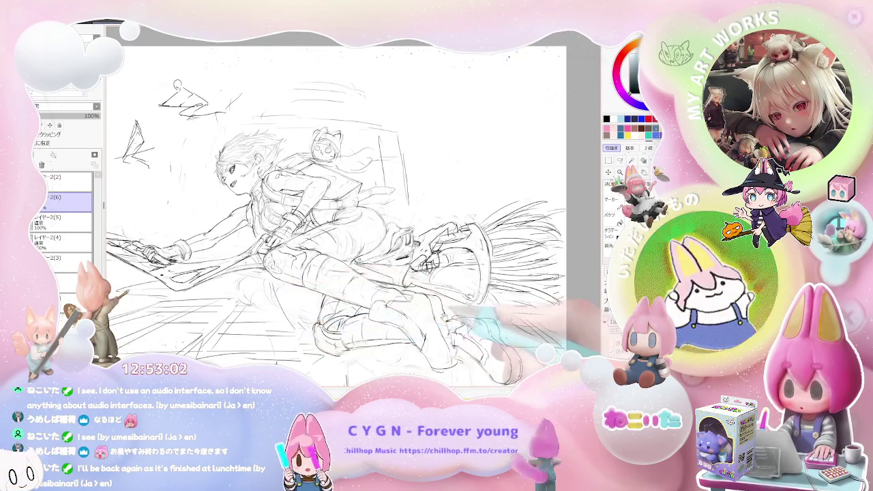
{"action": "key", "text": "End"}
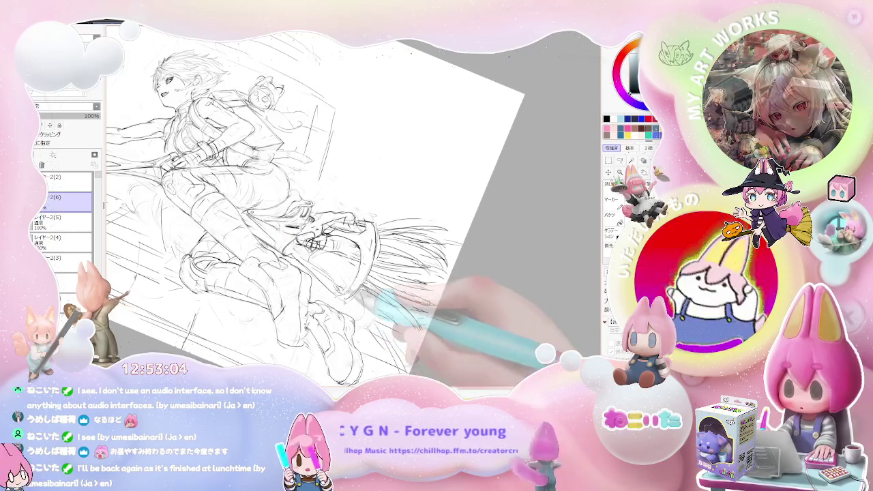
{"action": "key", "text": "ctrl+plus"}
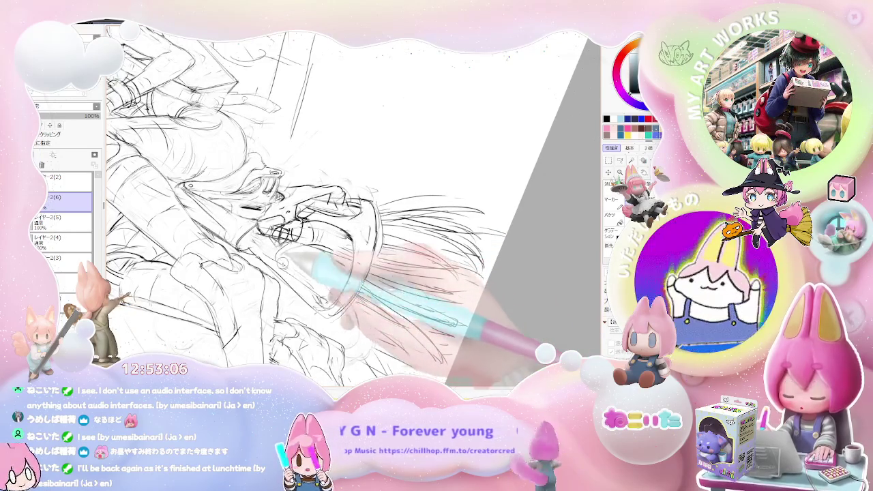
{"action": "key", "text": "ctrl+minus"}
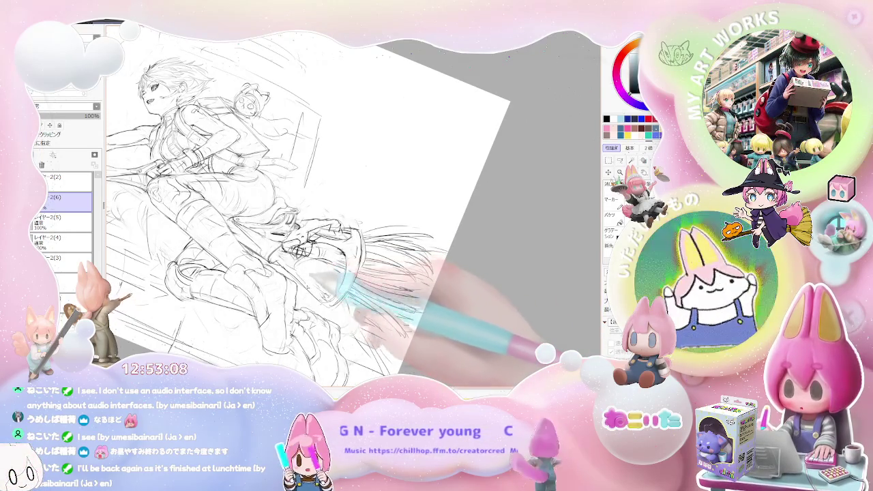
{"action": "key", "text": "ctrl+plus"}
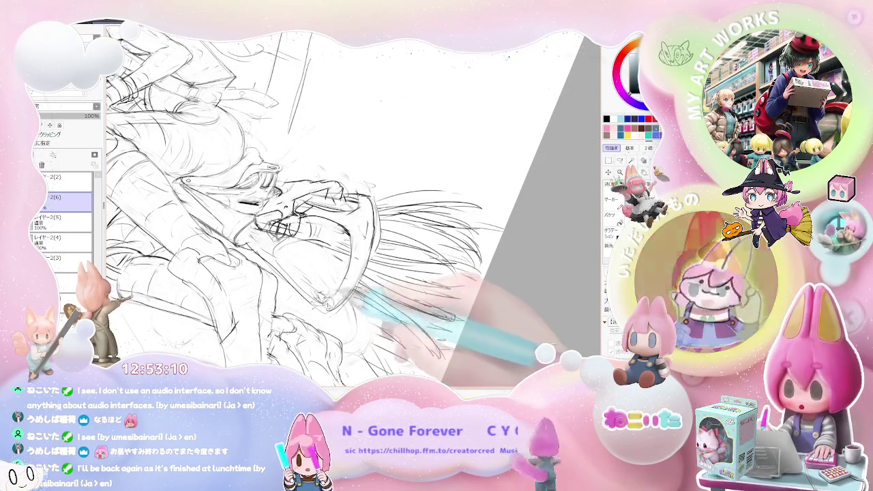
{"action": "key", "text": "ctrl+minus"}
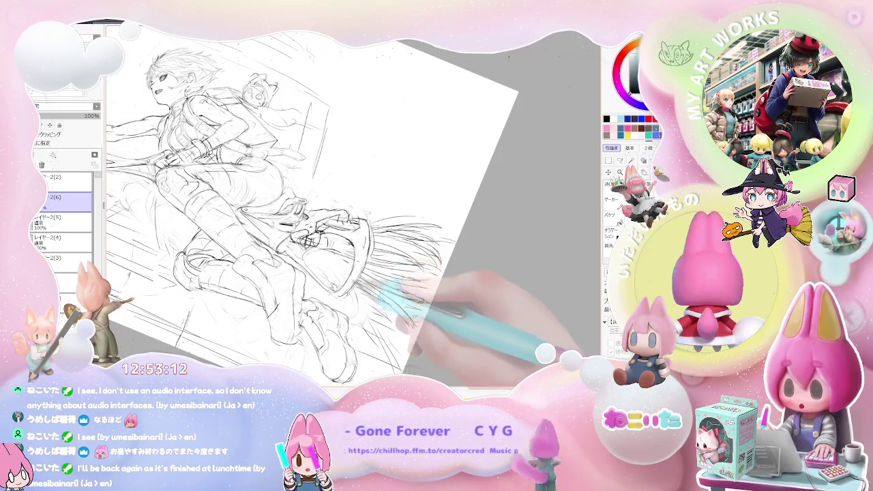
{"action": "key", "text": "ctrl+minus"}
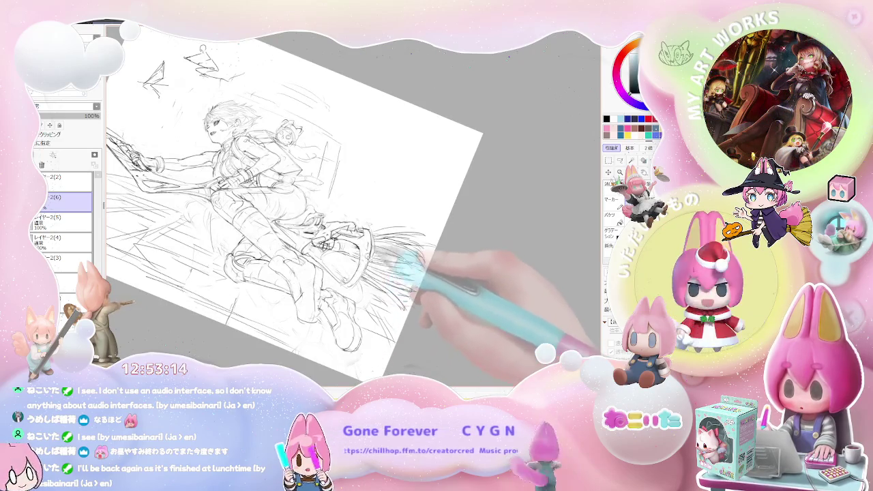
{"action": "key", "text": "ctrl+plus"}
{"action": "key", "text": "ctrl+plus"}
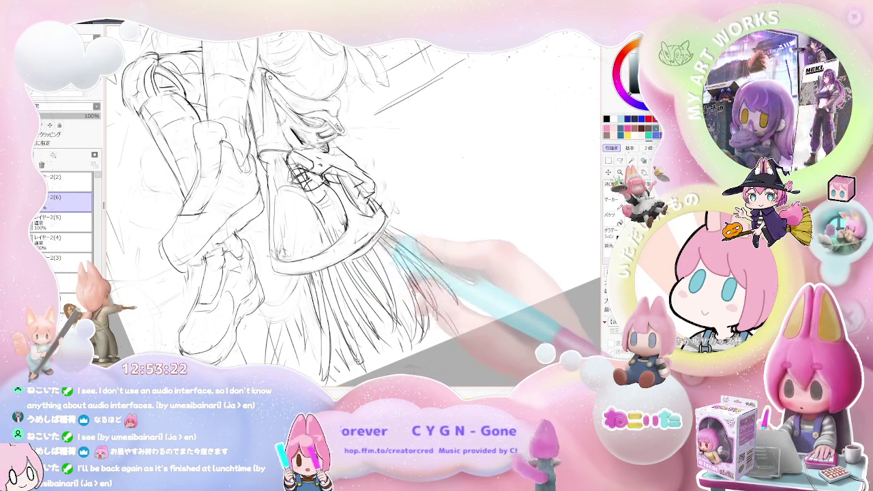
{"action": "key", "text": "ctrl+minus"}
{"action": "key", "text": "ctrl+minus"}
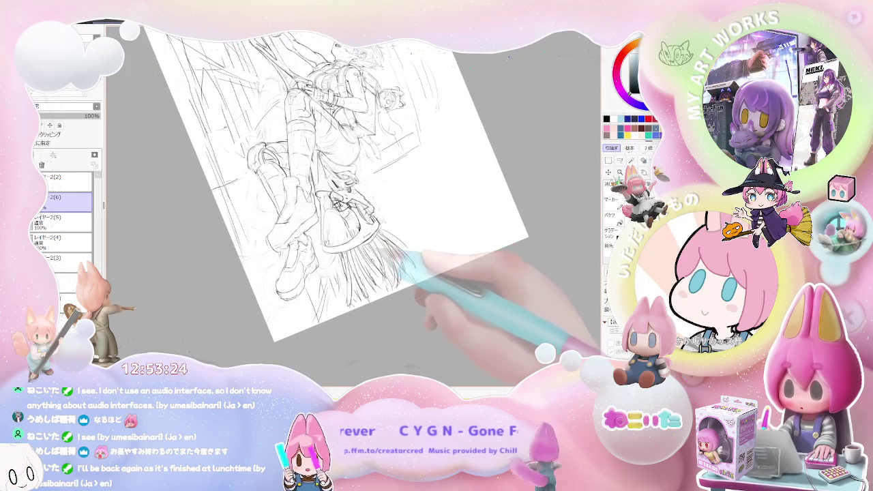
Lay the figure horizontal, rotate clockwise, and settle on a nearly upright tilted view
{"action": "key", "text": "Delete"}
{"action": "key", "text": "Delete"}
{"action": "key", "text": "Delete"}
{"action": "key", "text": "Delete"}
{"action": "key", "text": "Delete"}
{"action": "key", "text": "Delete"}
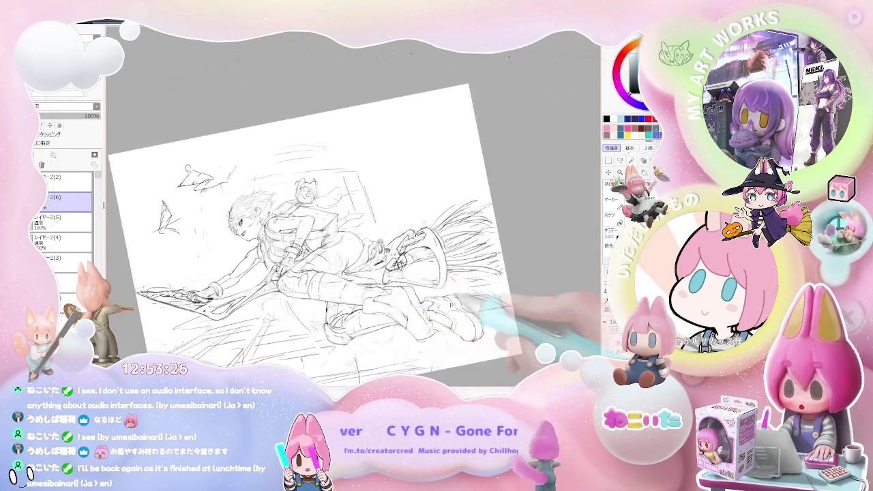
{"action": "key", "text": "ctrl+plus"}
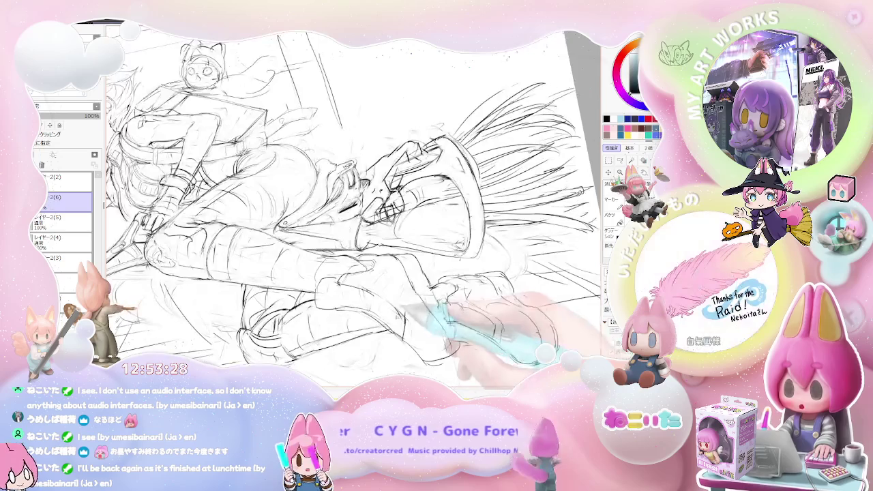
{"action": "key", "text": "ctrl+minus"}
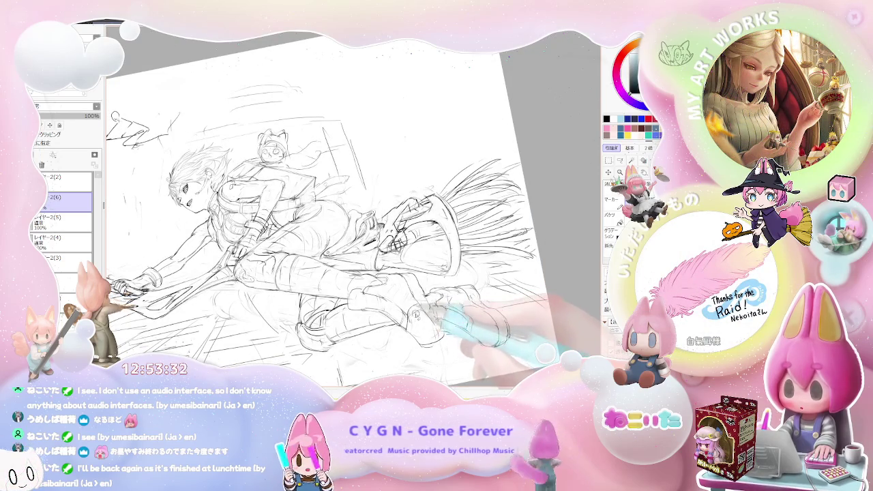
{"action": "key", "text": "End"}
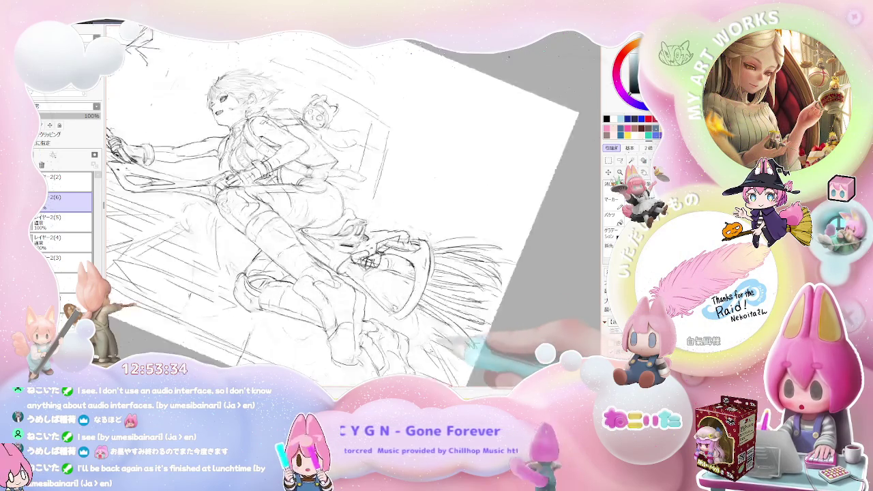
{"action": "key", "text": "End"}
{"action": "key", "text": "End"}
{"action": "key", "text": "ctrl+plus"}
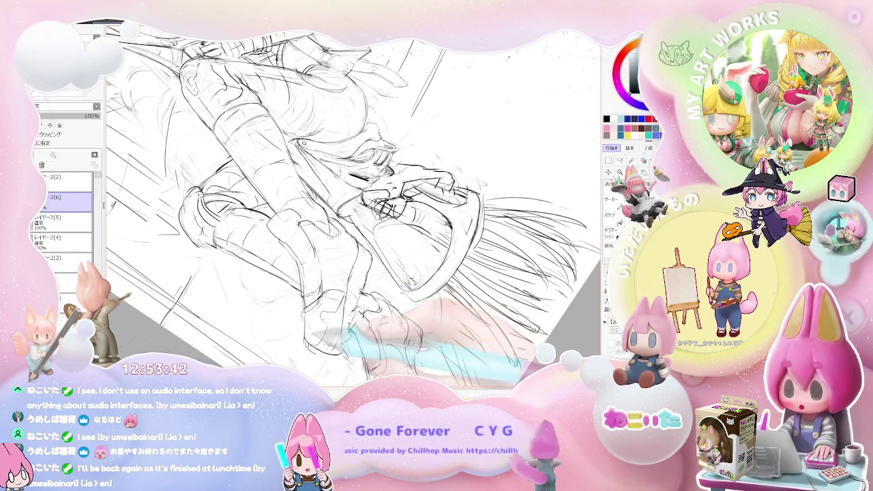
{"action": "key", "text": "Delete"}
{"action": "key", "text": "Delete"}
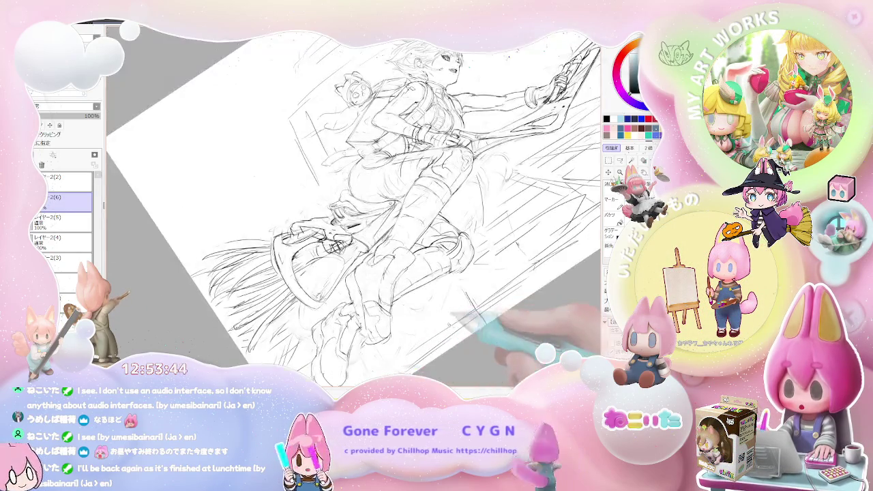
{"action": "key", "text": "Delete"}
{"action": "key", "text": "Delete"}
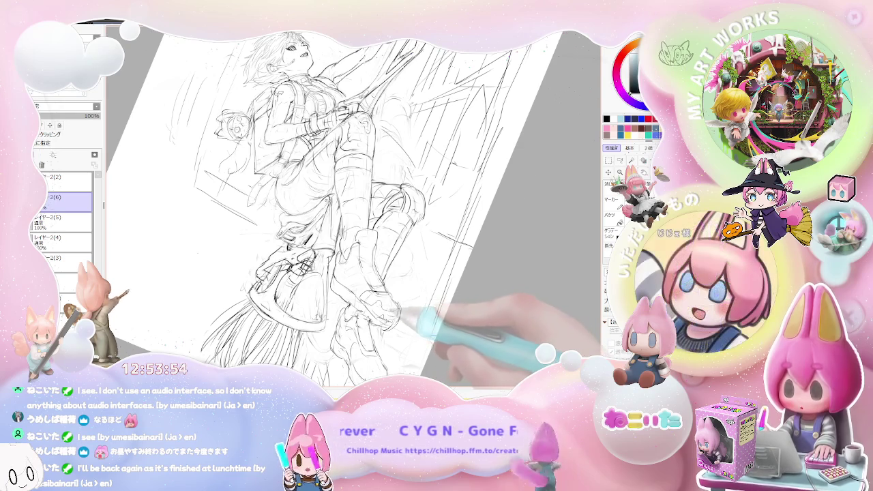
Zoom between the character's middle, legs and torso, and the whole tilted figure
{"action": "key", "text": "ctrl+plus"}
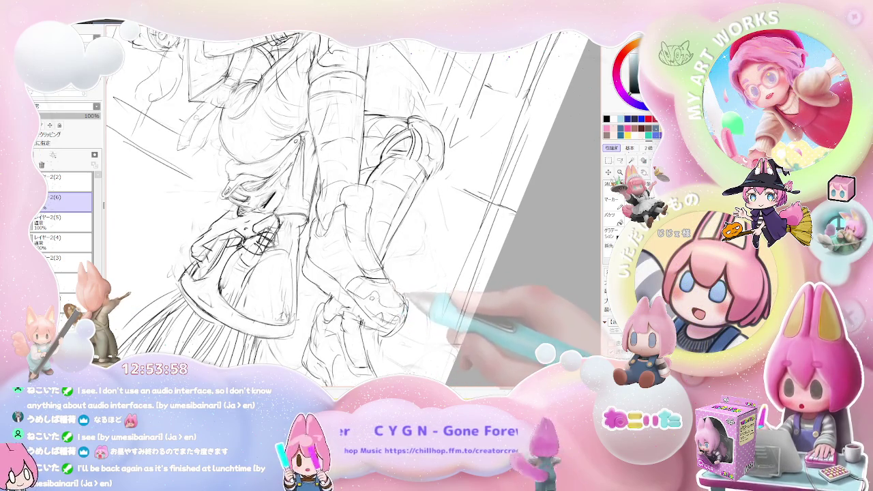
{"action": "key", "text": "ctrl+minus"}
{"action": "key", "text": "ctrl+minus"}
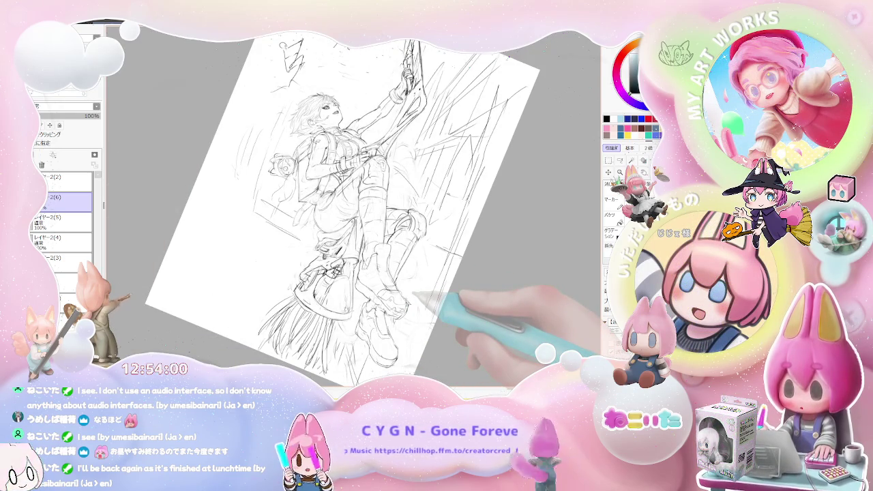
{"action": "key", "text": "ctrl+plus"}
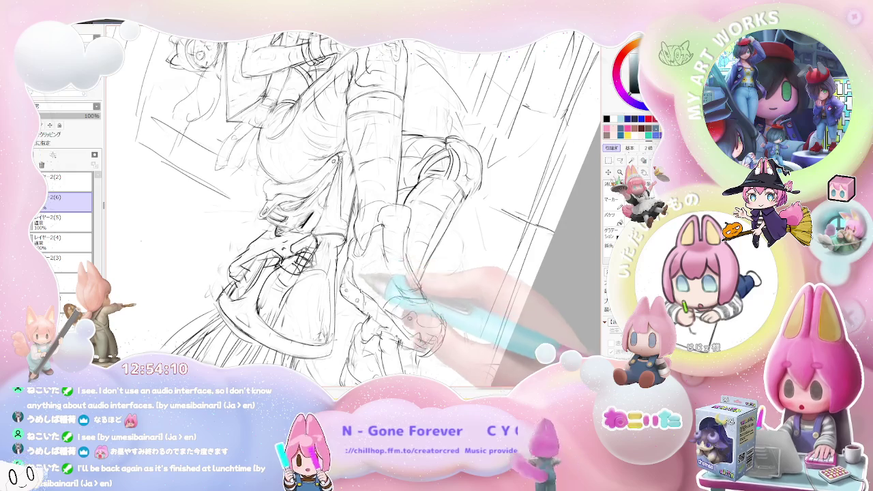
{"action": "key", "text": "ctrl+minus"}
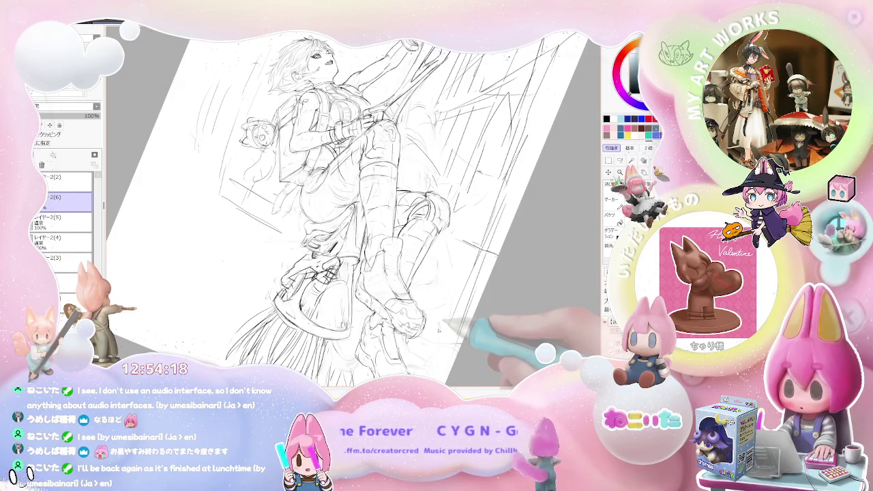
{"action": "scroll", "coordinate": [355, 205], "scroll_direction": "up", "scroll_amount": 2}
{"action": "scroll", "coordinate": [355, 204], "scroll_direction": "up", "scroll_amount": 2}
{"action": "scroll", "coordinate": [355, 204], "scroll_direction": "up", "scroll_amount": 2}
{"action": "scroll", "coordinate": [355, 205], "scroll_direction": "up", "scroll_amount": 2}
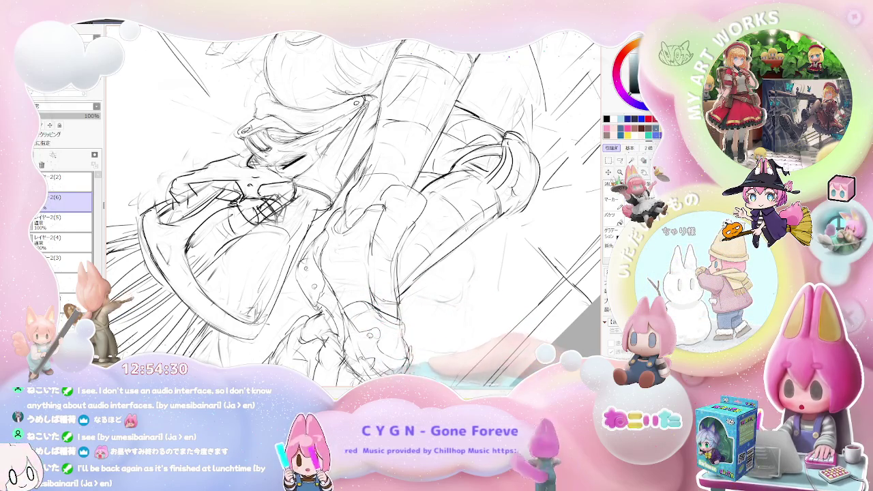
Rotate the view diagonally and zoom in on the legs, boots and broom
{"action": "key", "text": "Delete"}
{"action": "key", "text": "Delete"}
{"action": "key", "text": "Delete"}
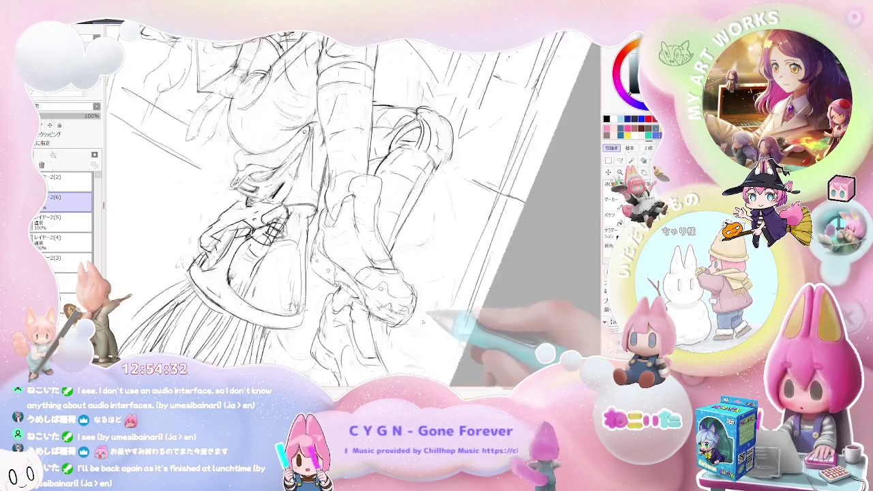
{"action": "key", "text": "End"}
{"action": "key", "text": "End"}
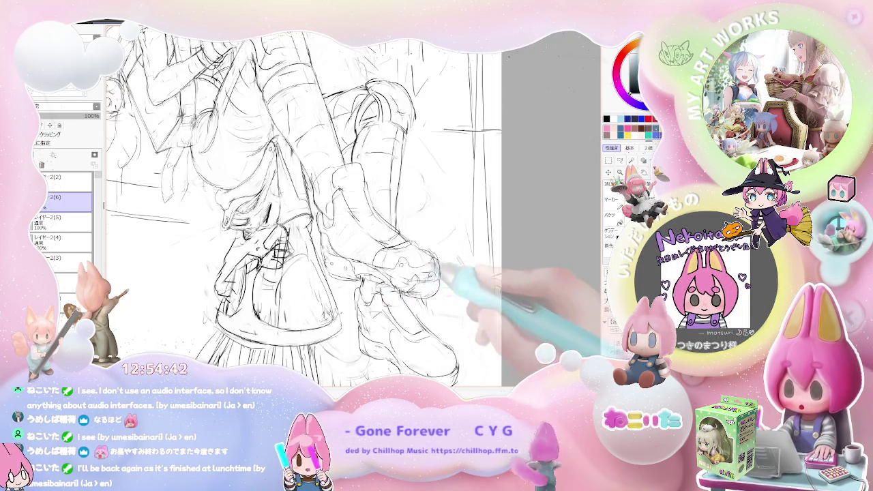
{"action": "scroll", "coordinate": [470, 297], "scroll_direction": "down", "scroll_amount": 3}
{"action": "key", "text": "End"}
{"action": "key", "text": "End"}
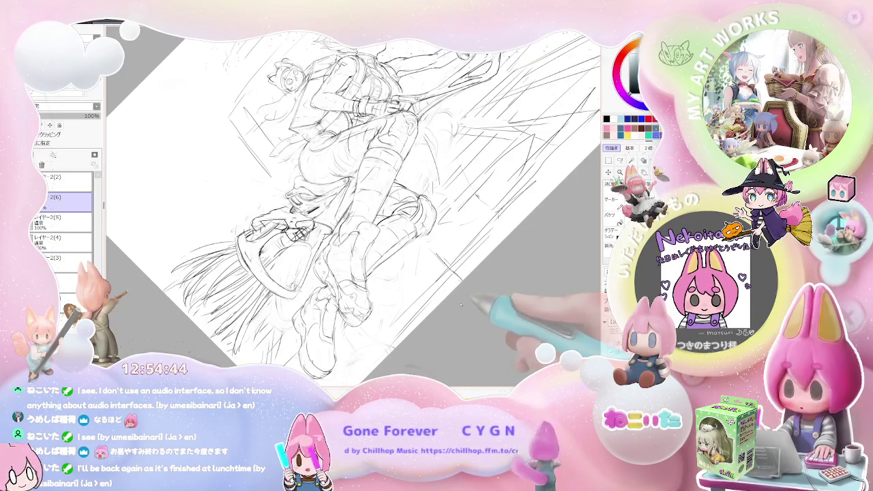
{"action": "key", "text": "Home"}
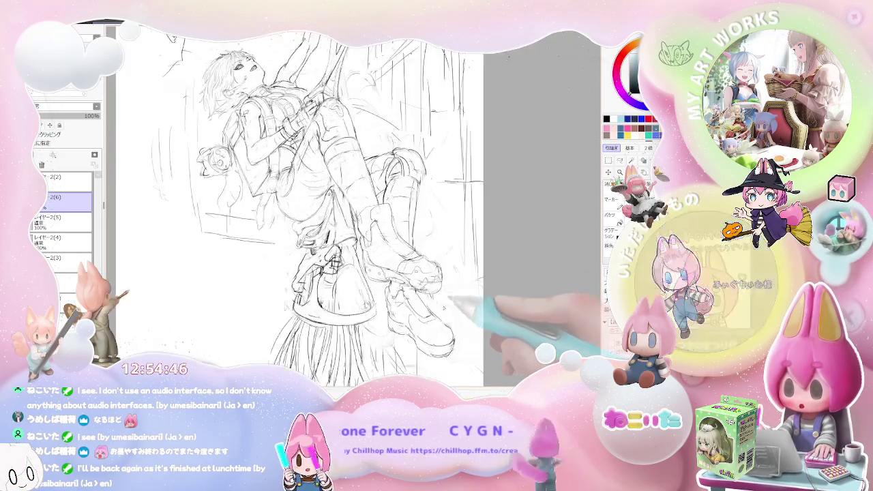
{"action": "scroll", "coordinate": [458, 307], "scroll_direction": "up", "scroll_amount": 5}
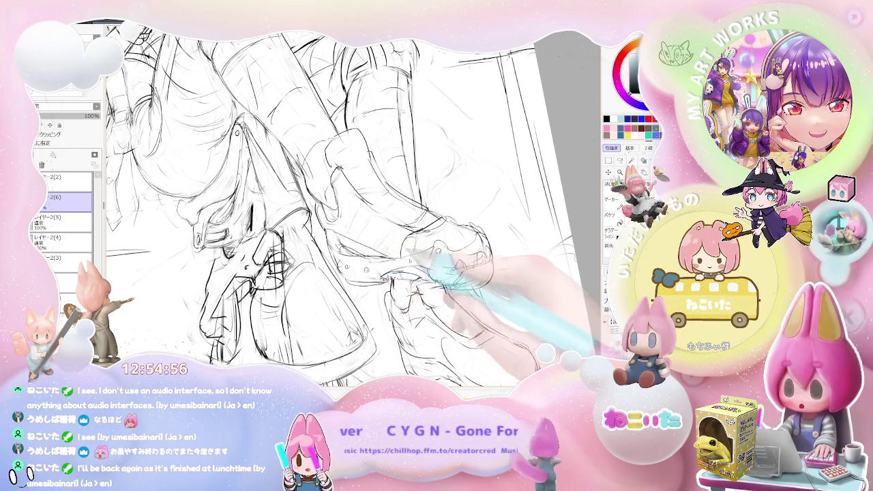
{"action": "key", "text": "End"}
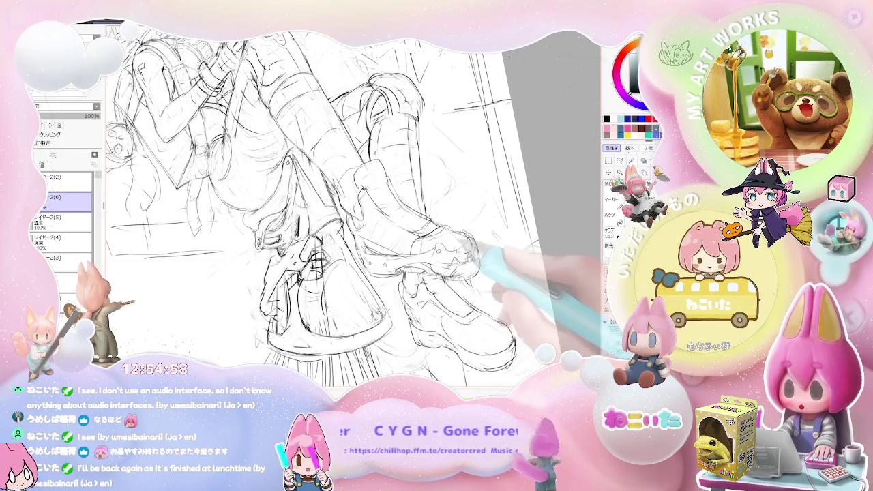
{"action": "key", "text": "ctrl+minus"}
{"action": "key", "text": "End"}
{"action": "key", "text": "End"}
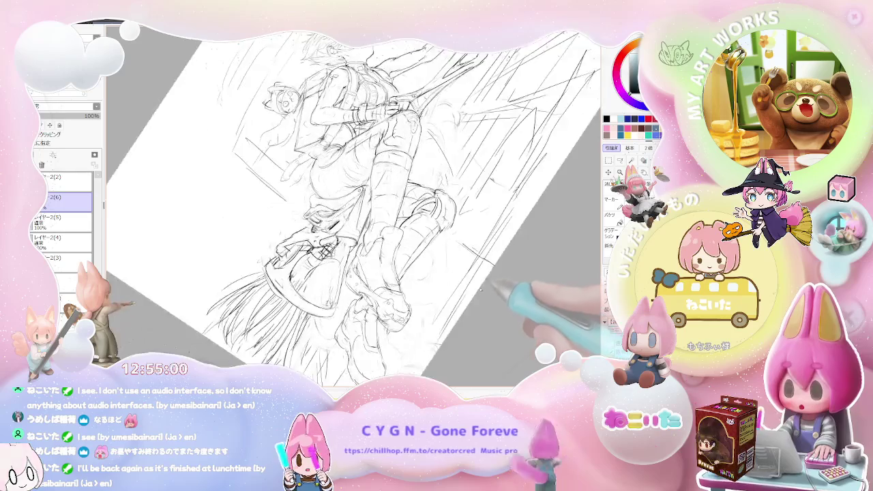
{"action": "key", "text": "Delete"}
{"action": "key", "text": "Delete"}
{"action": "key", "text": "Delete"}
{"action": "key", "text": "Delete"}
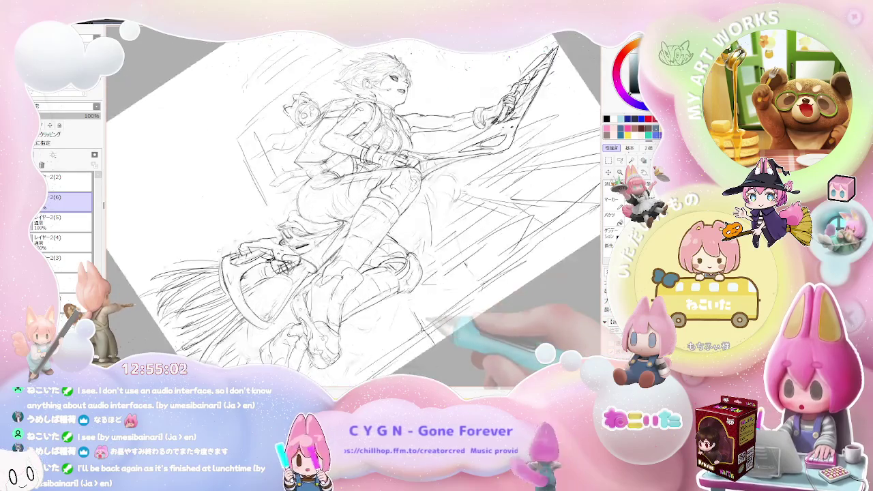
{"action": "key", "text": "ctrl+plus"}
{"action": "key", "text": "ctrl+plus"}
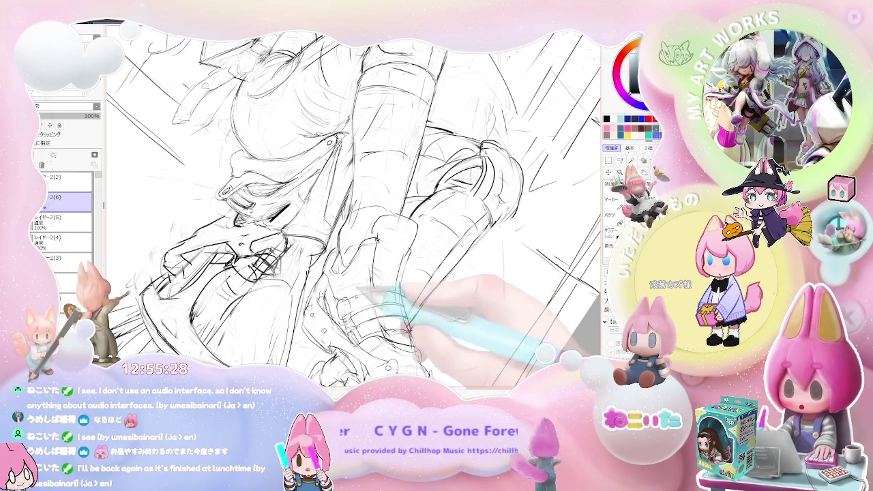
Fit the whole drawing, check the boots in a mirrored view, then unflip it
{"action": "key", "text": "ctrl+0"}
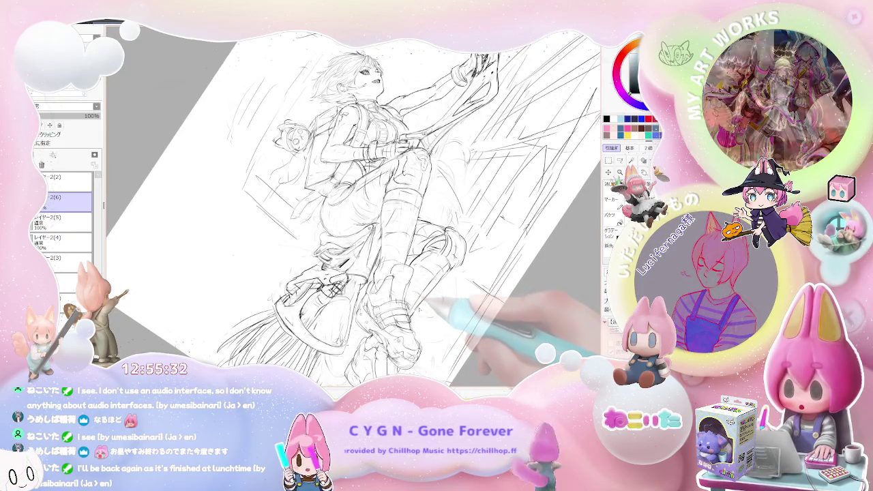
{"action": "key", "text": "h"}
{"action": "key", "text": "ctrl+plus"}
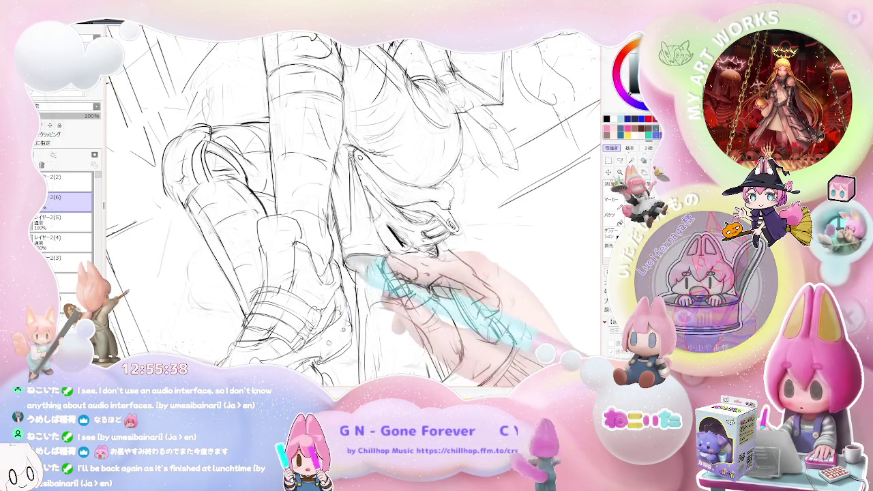
{"action": "key", "text": "ctrl+minus"}
{"action": "key", "text": "ctrl+minus"}
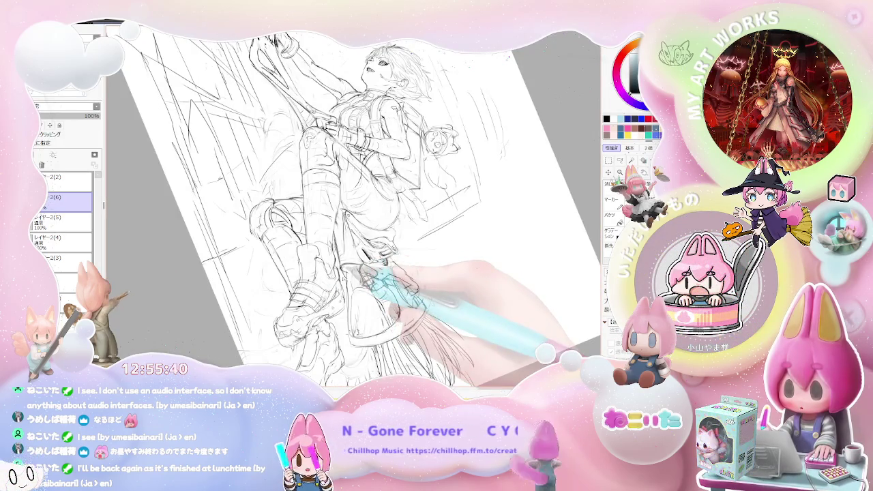
{"action": "key", "text": "h"}
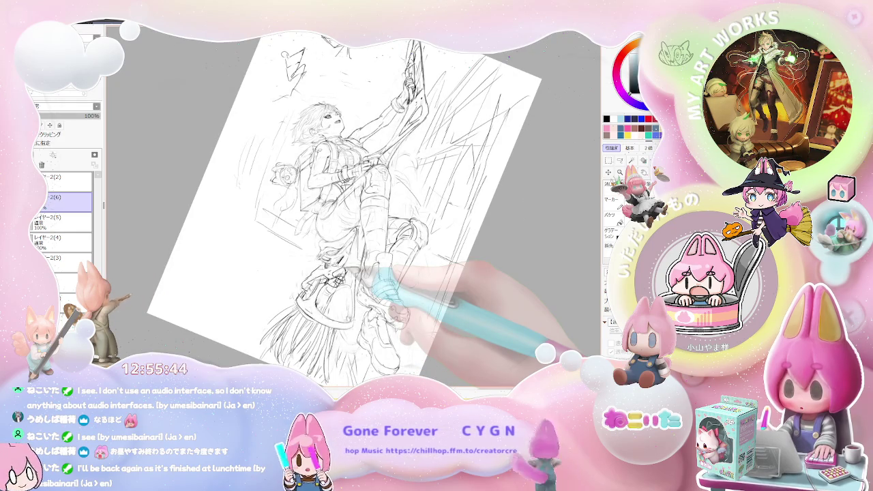
Rotate about 45° clockwise, zoom in toward the legs, then return the view upright
{"action": "key", "text": "End"}
{"action": "key", "text": "End"}
{"action": "key", "text": "End"}
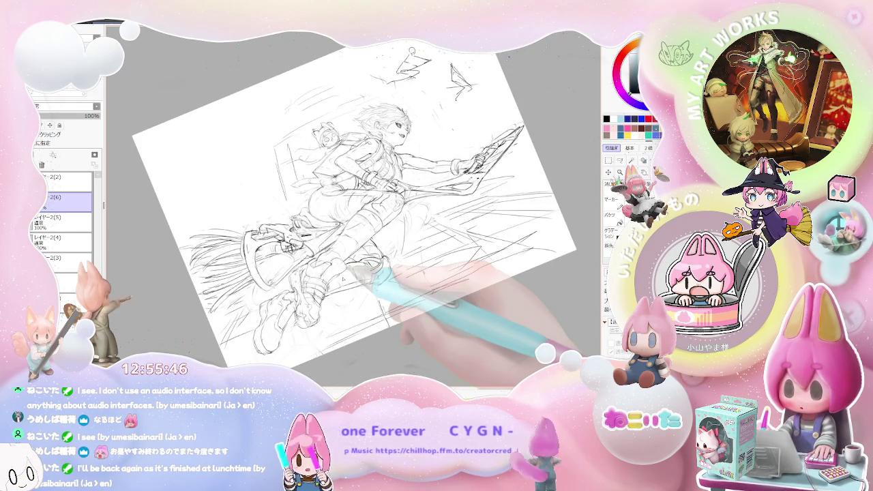
{"action": "key", "text": "End"}
{"action": "key", "text": "End"}
{"action": "key", "text": "End"}
{"action": "key", "text": "ctrl+plus"}
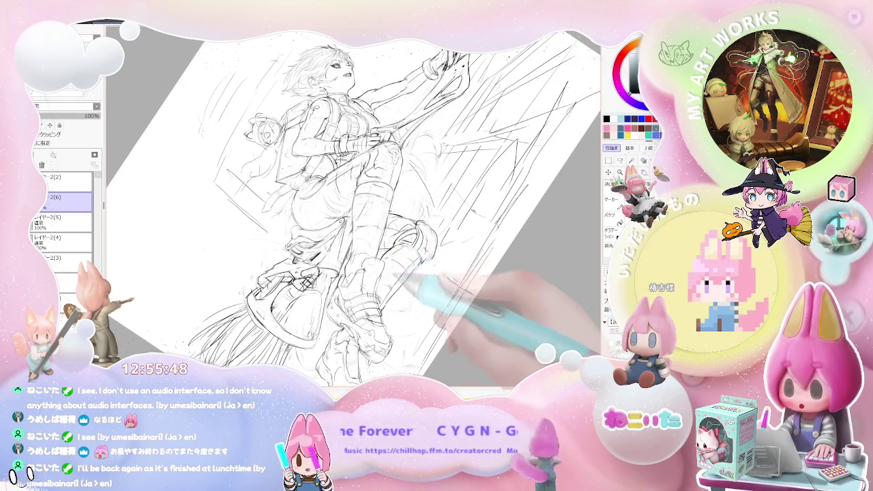
{"action": "key", "text": "ctrl+plus"}
{"action": "key", "text": "ctrl+plus"}
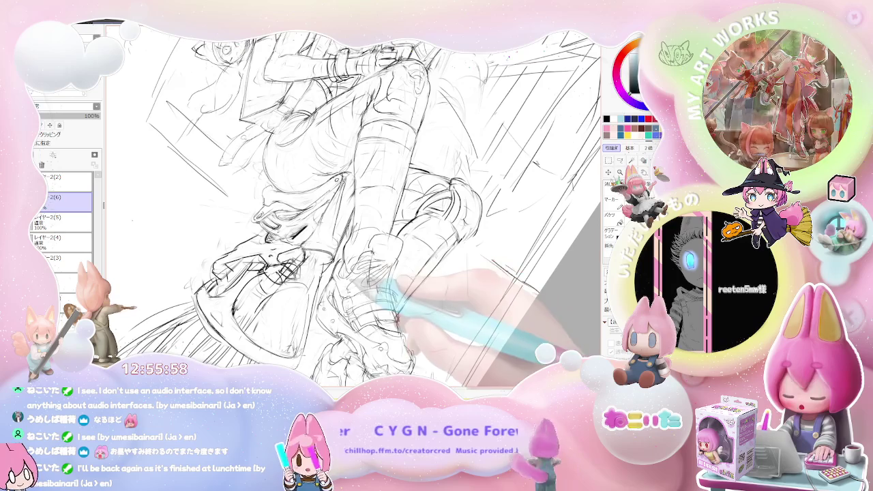
{"action": "key", "text": "End"}
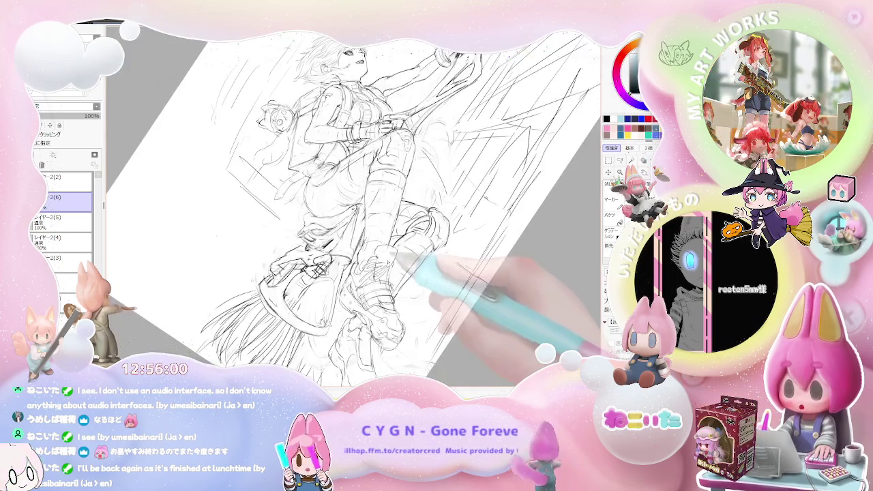
{"action": "key", "text": "End"}
{"action": "key", "text": "End"}
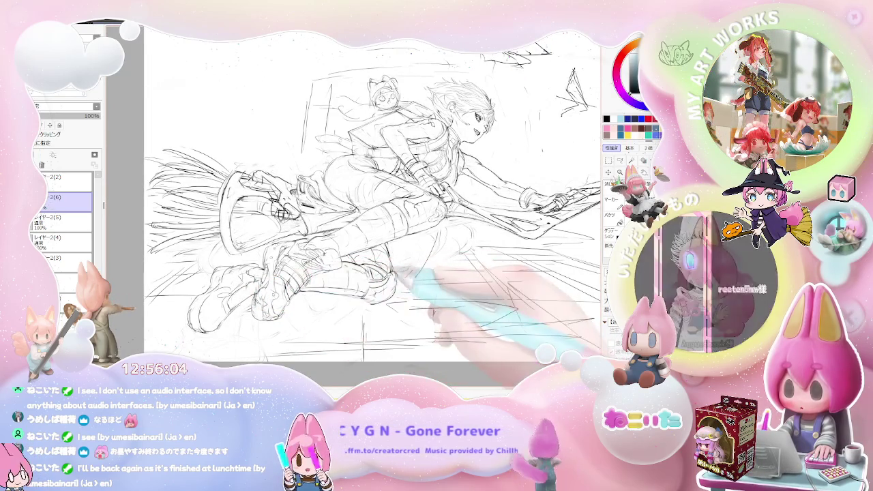
Pan and level the view, zoom in slightly, then start a Ctrl+T transform
{"action": "left_click_drag", "start_coordinate": [441, 282], "coordinate": [380, 308]}
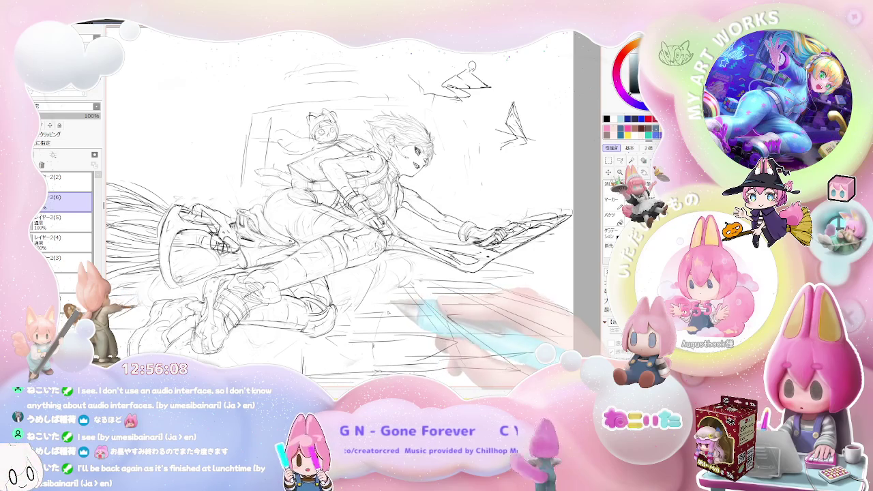
{"action": "left_click_drag", "start_coordinate": [477, 321], "coordinate": [462, 307]}
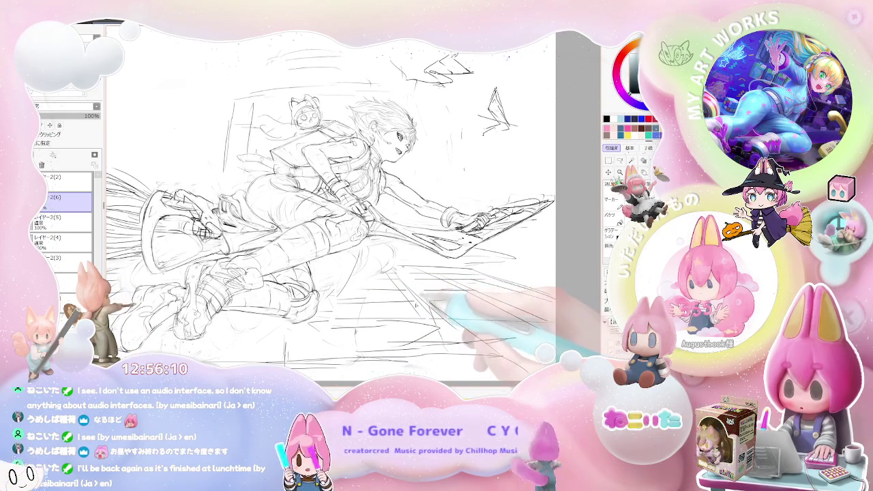
{"action": "key", "text": "Delete"}
{"action": "key", "text": "Delete"}
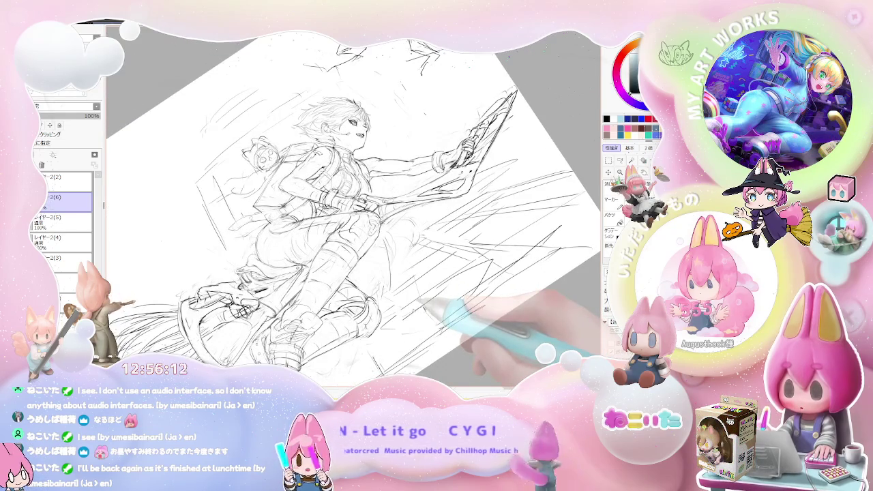
{"action": "key", "text": "End"}
{"action": "key", "text": "End"}
{"action": "key", "text": "End"}
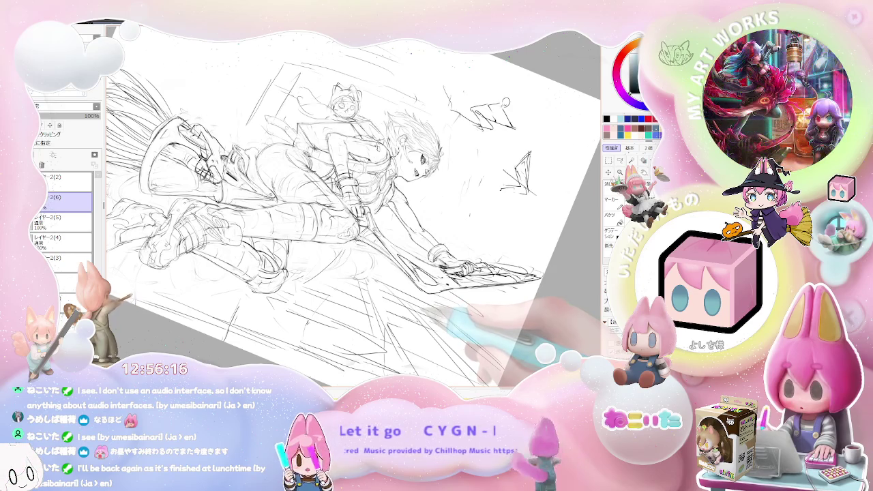
{"action": "key", "text": "Delete"}
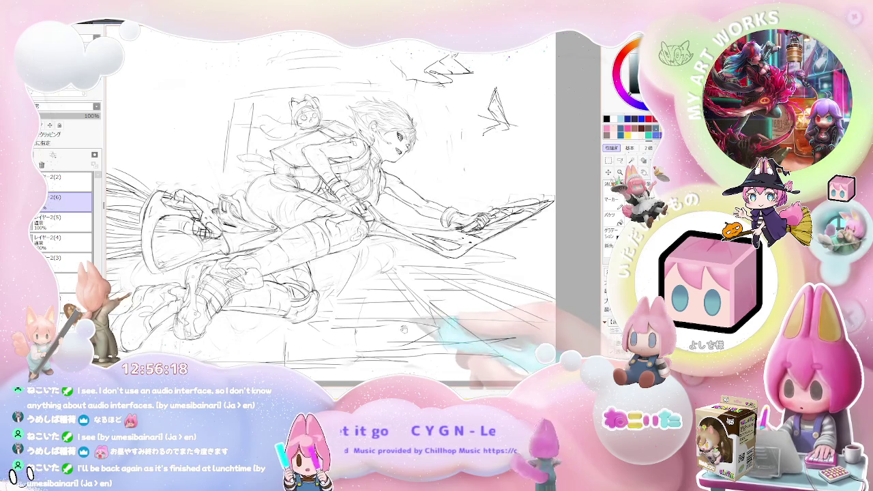
{"action": "key", "text": "ctrl+plus"}
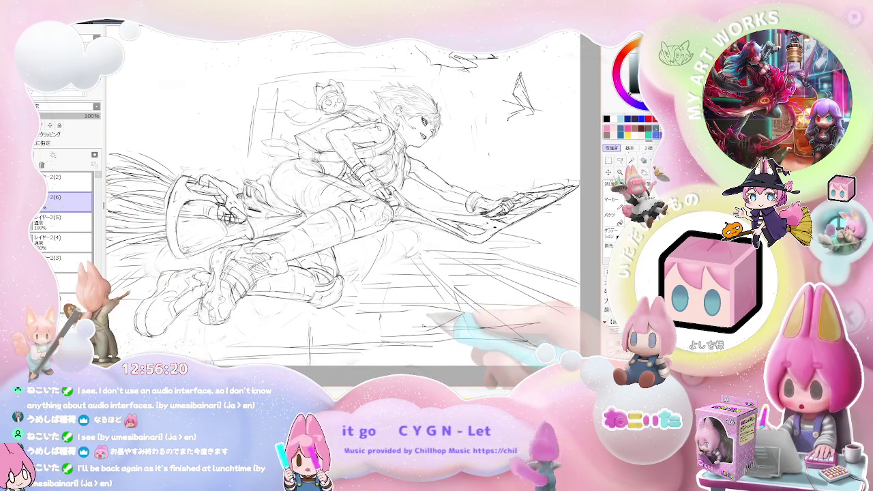
{"action": "key", "text": "ctrl+plus"}
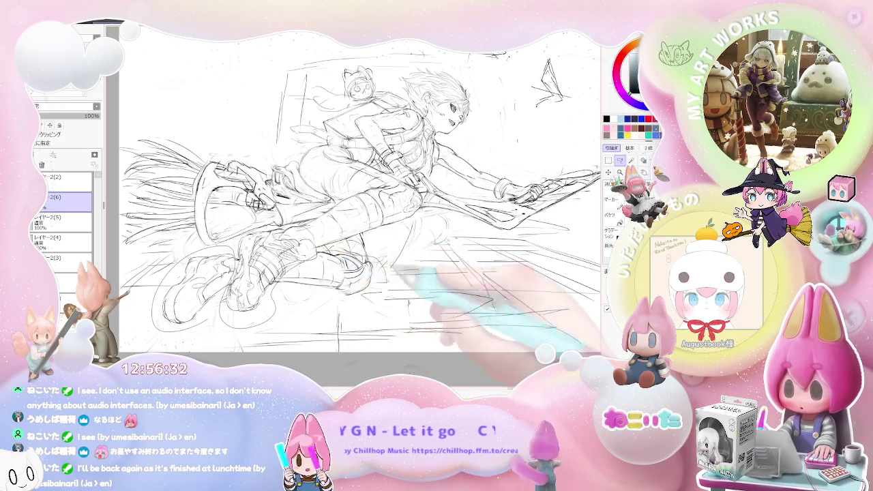
{"action": "key", "text": "ctrl+t"}
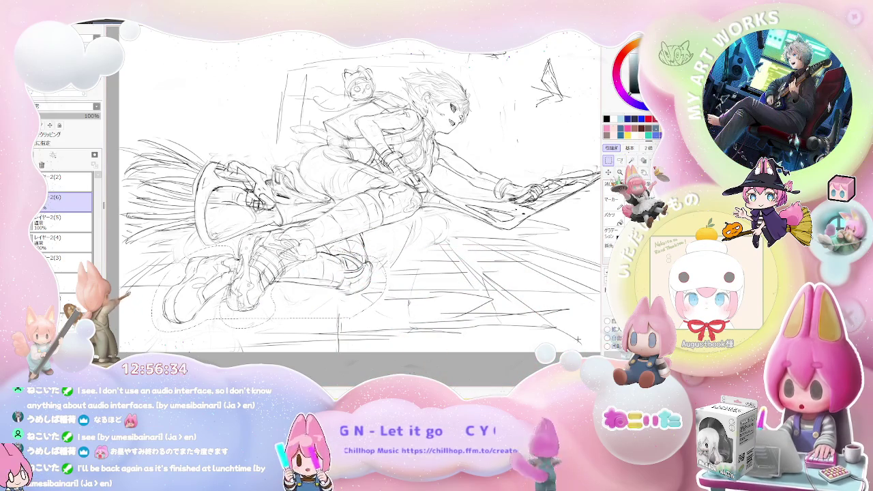
Move, reshape and rotate the lower legs and feet, checking mirrored, and apply it
{"action": "key", "text": "ctrl+t"}
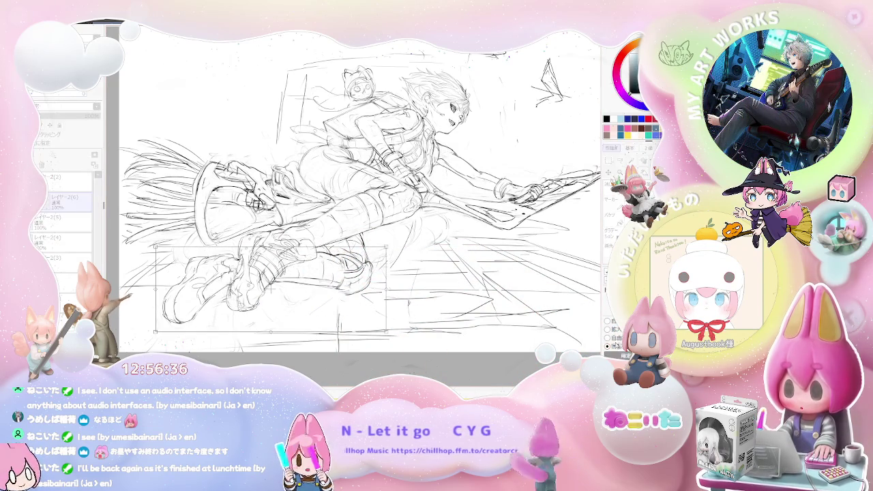
{"action": "mouse_move", "coordinate": [294, 280]}
{"action": "left_mouse_down"}
{"action": "mouse_move", "coordinate": [326, 293]}
{"action": "mouse_move", "coordinate": [404, 287]}
{"action": "mouse_move", "coordinate": [346, 288]}
{"action": "left_mouse_up"}
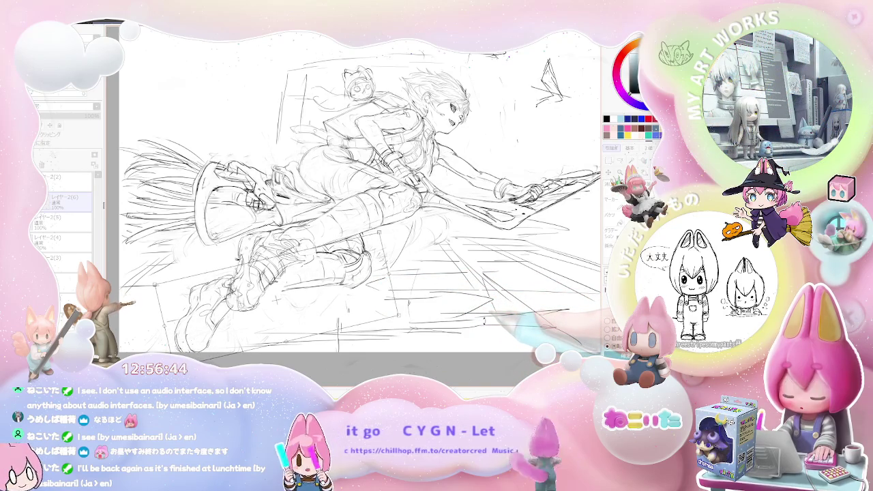
{"action": "key", "text": "h"}
{"action": "left_click_drag", "start_coordinate": [503, 332], "coordinate": [443, 315]}
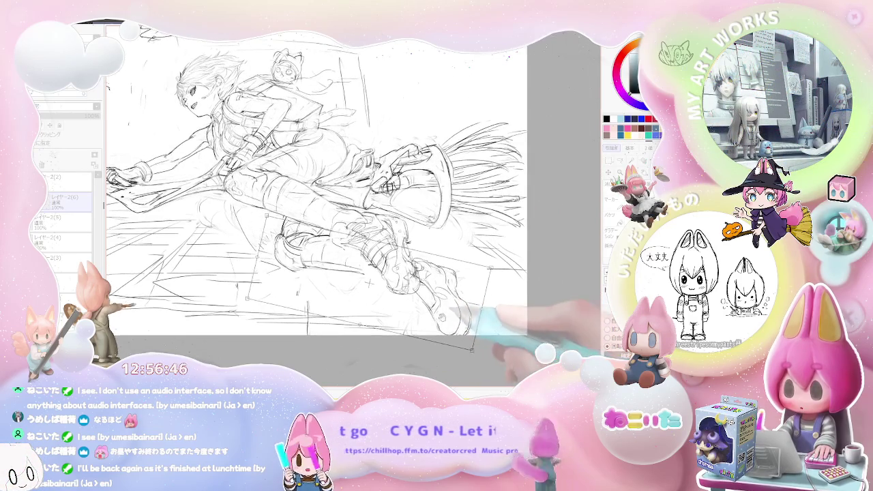
{"action": "left_click_drag", "start_coordinate": [498, 329], "coordinate": [455, 334]}
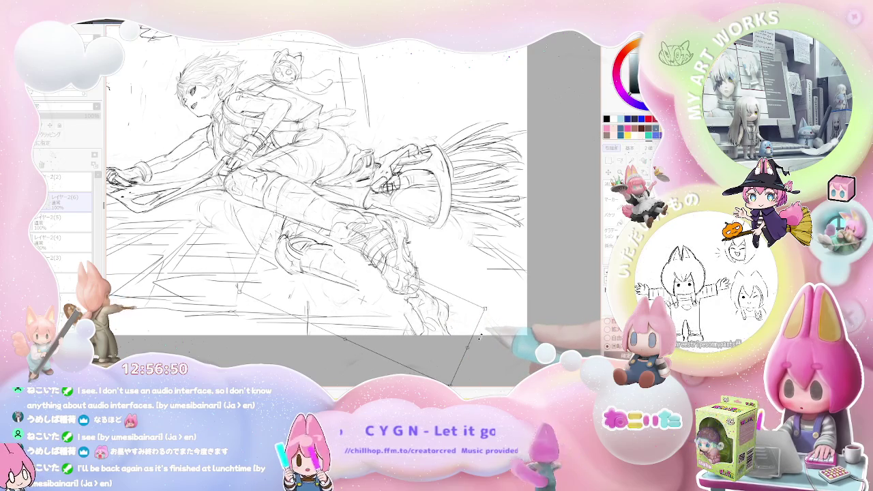
{"action": "mouse_move", "coordinate": [476, 345]}
{"action": "left_mouse_down"}
{"action": "mouse_move", "coordinate": [444, 299]}
{"action": "mouse_move", "coordinate": [450, 325]}
{"action": "left_mouse_up"}
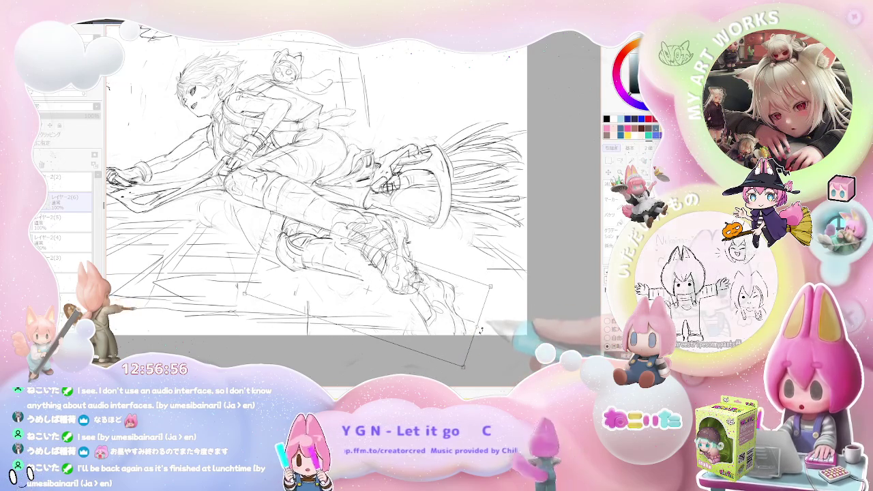
{"action": "key", "text": "h"}
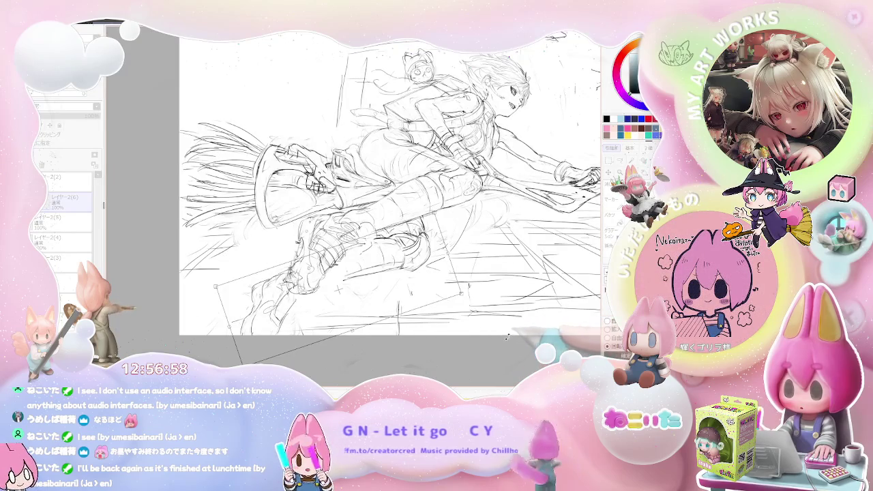
{"action": "left_click_drag", "start_coordinate": [510, 339], "coordinate": [428, 347]}
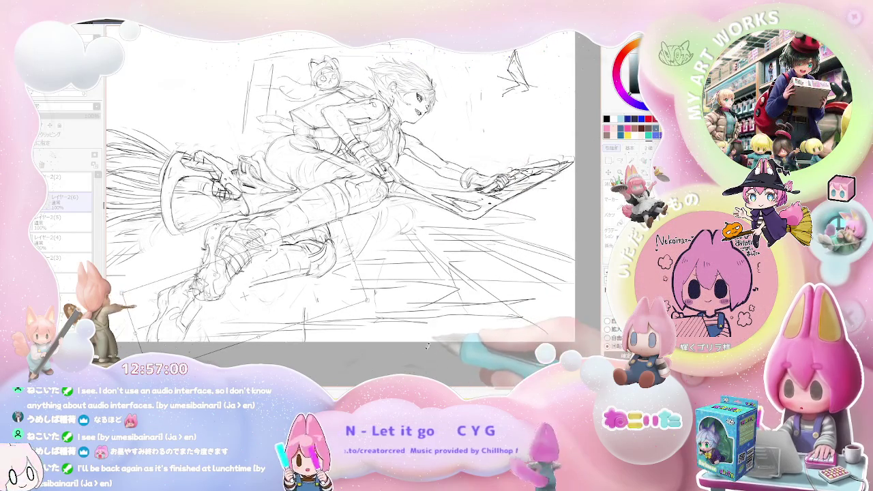
{"action": "key", "text": "Return"}
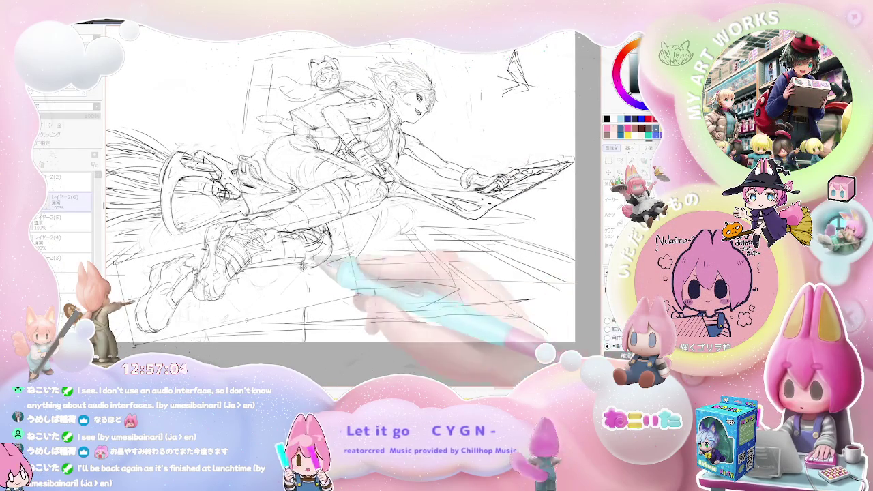
Transform the legs and feet again with a slight rotation and shift, then zoom out
{"action": "key", "text": "ctrl+t"}
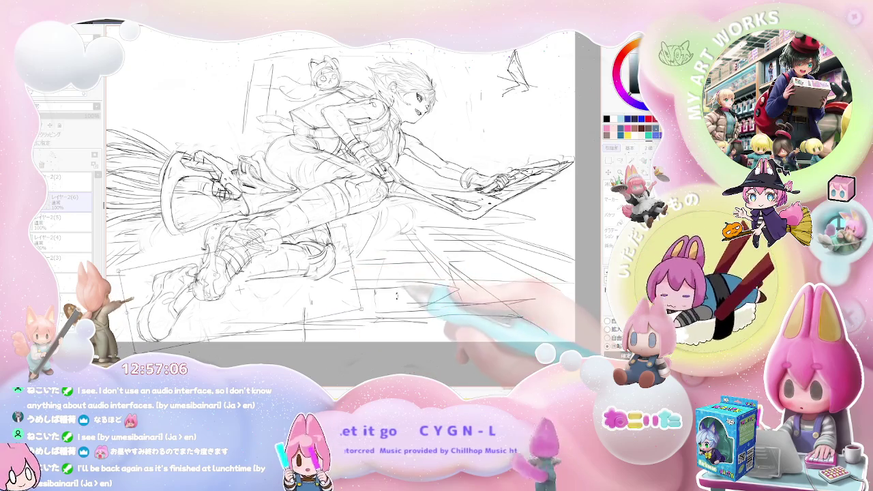
{"action": "left_click_drag", "start_coordinate": [297, 283], "coordinate": [359, 294]}
{"action": "key", "text": "ctrl+minus"}
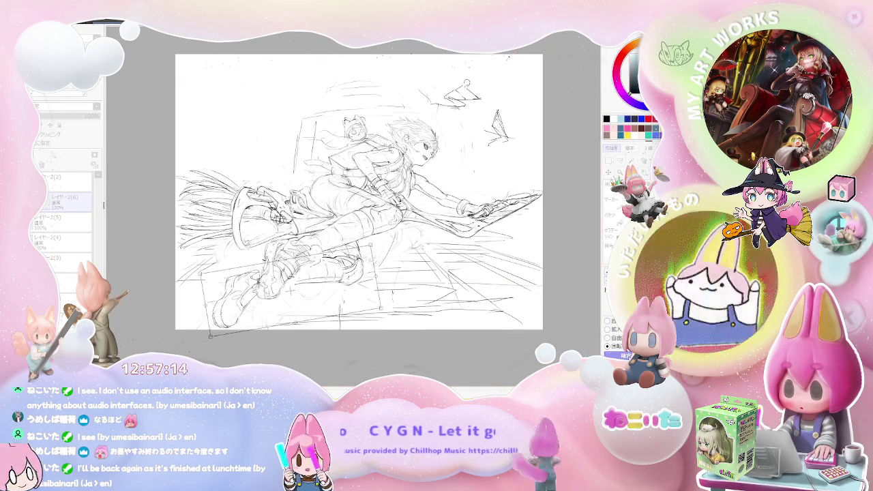
{"action": "key", "text": "ctrl+plus"}
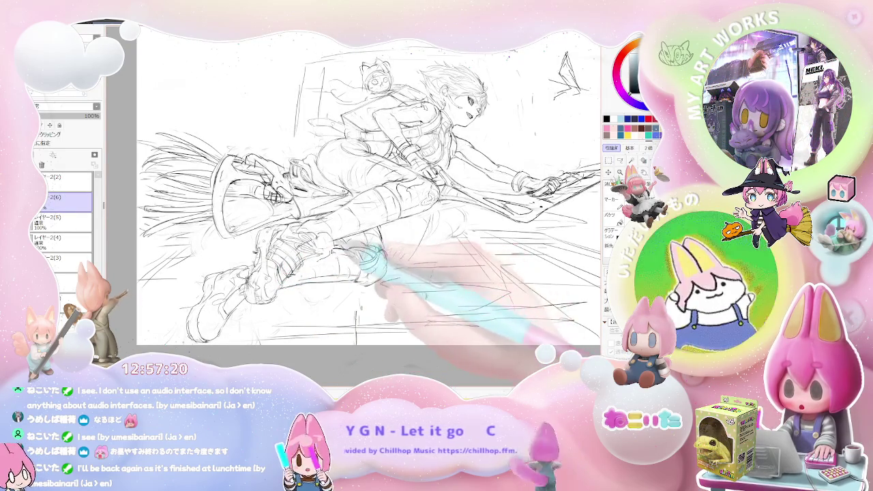
{"action": "key", "text": "Delete"}
{"action": "key", "text": "Delete"}
{"action": "key", "text": "Delete"}
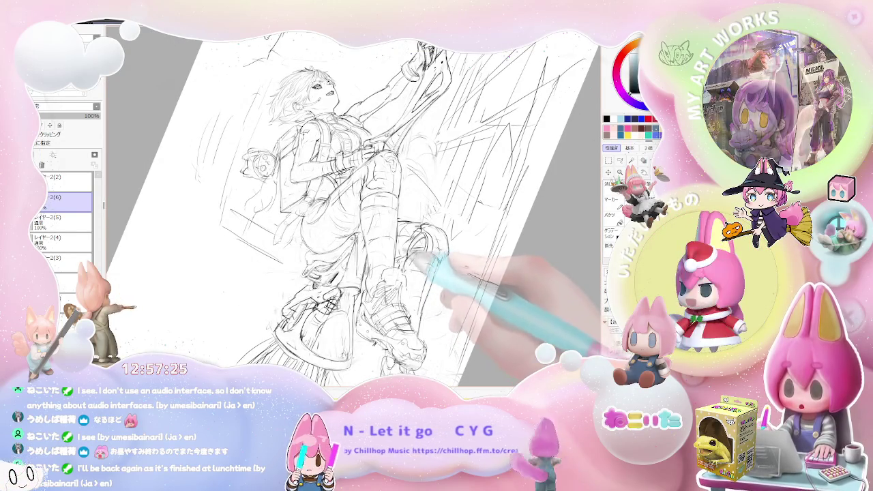
{"action": "key", "text": "End"}
{"action": "key", "text": "End"}
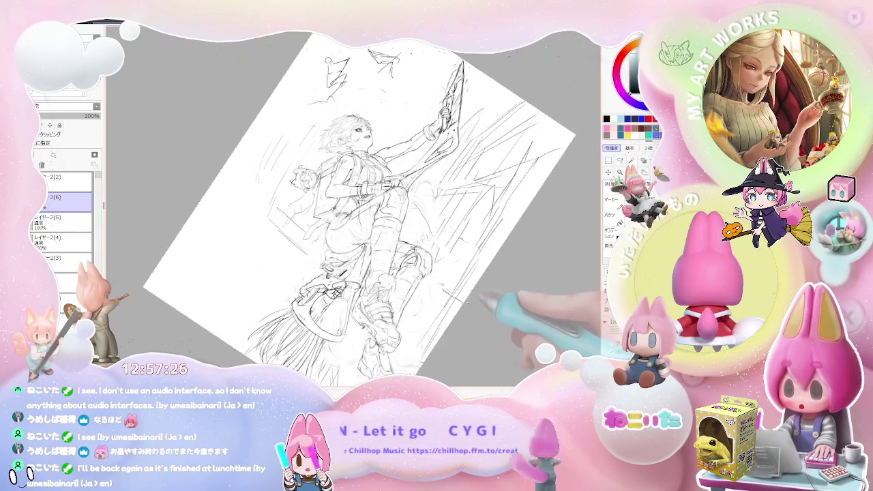
{"action": "key", "text": "End"}
{"action": "key", "text": "End"}
{"action": "key", "text": "End"}
{"action": "left_click_drag", "start_coordinate": [352, 214], "coordinate": [339, 217]}
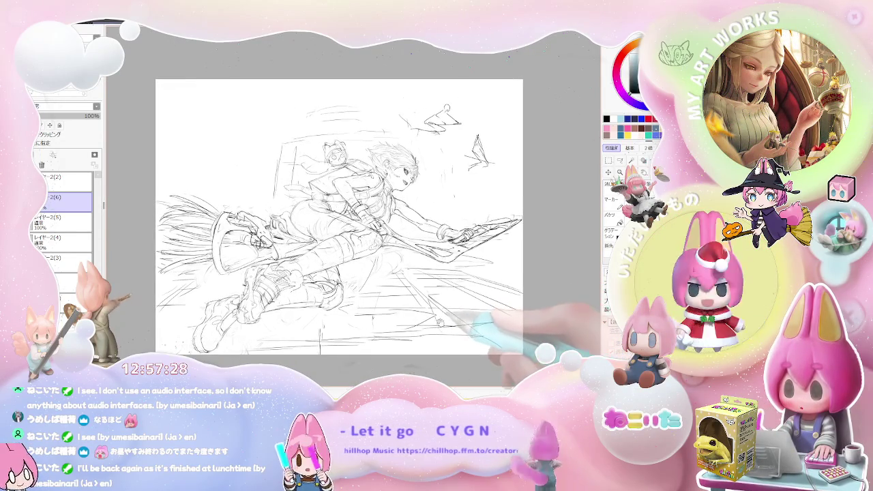
{"action": "key", "text": "Insert"}
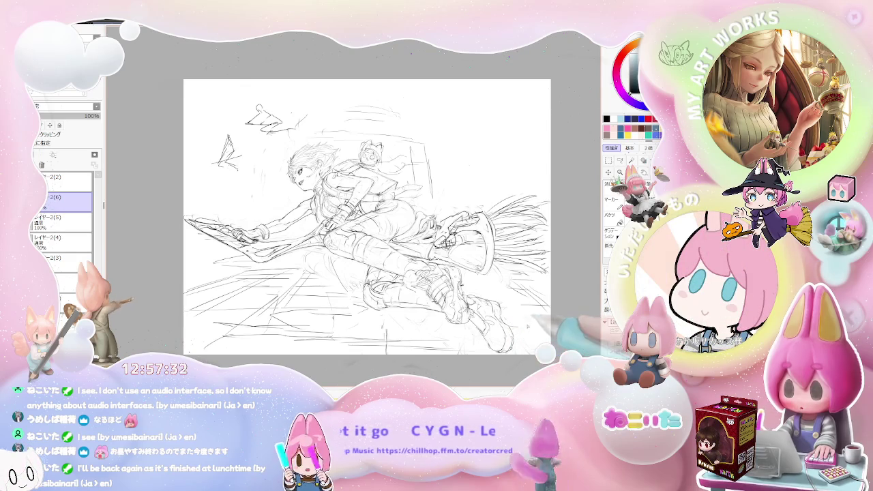
{"action": "left_click_drag", "start_coordinate": [530, 335], "coordinate": [451, 317]}
{"action": "key", "text": "End"}
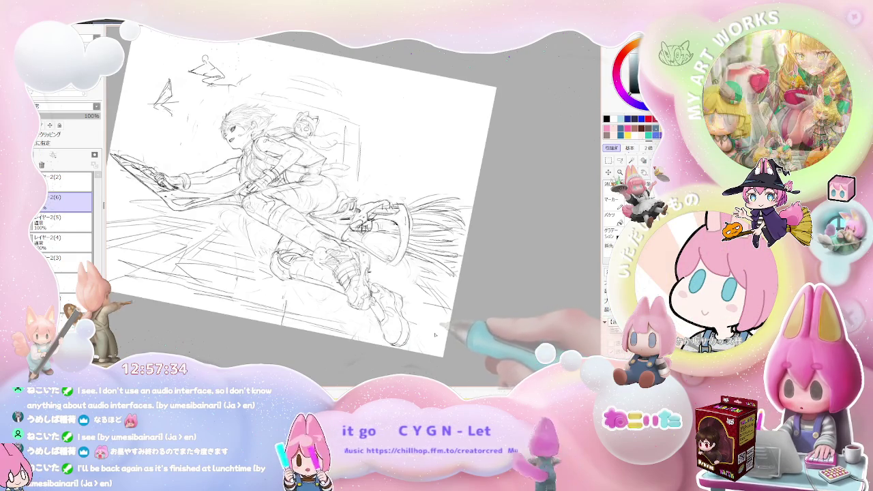
{"action": "key", "text": "End"}
{"action": "key", "text": "End"}
{"action": "key", "text": "End"}
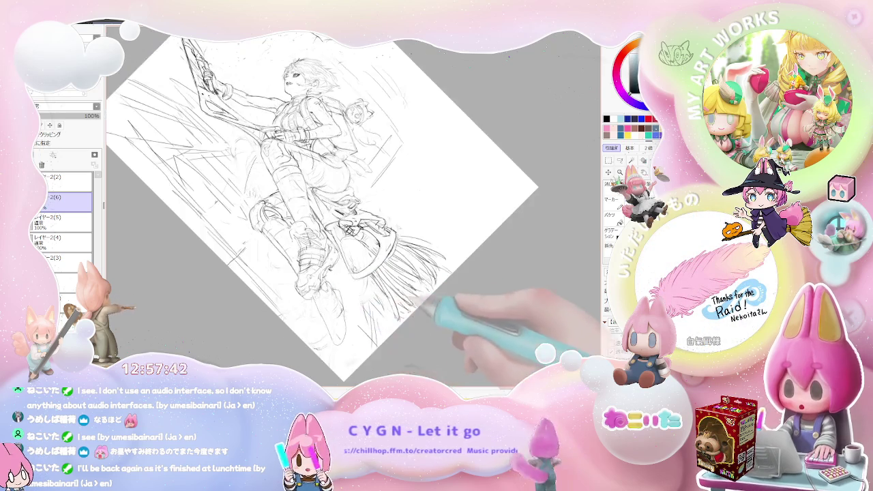
{"action": "key", "text": "Delete"}
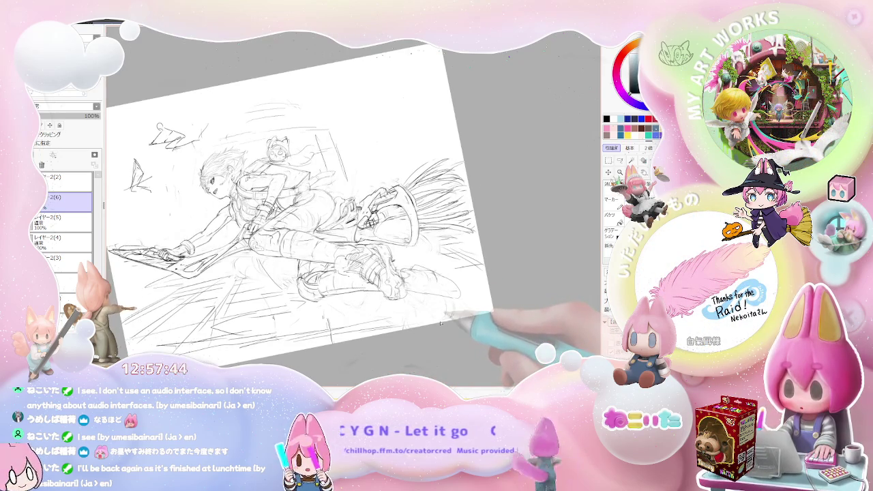
{"action": "key", "text": "Insert"}
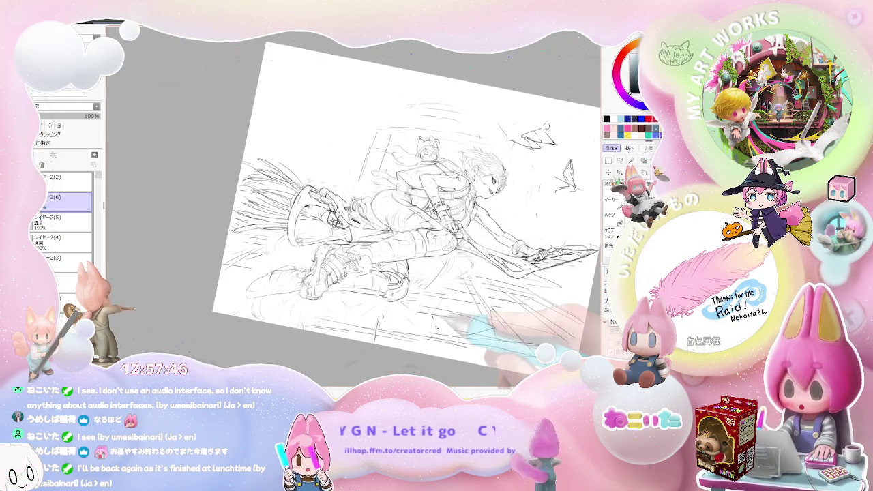
{"action": "key", "text": "End"}
{"action": "key", "text": "End"}
{"action": "key", "text": "End"}
{"action": "key", "text": "Page_Up"}
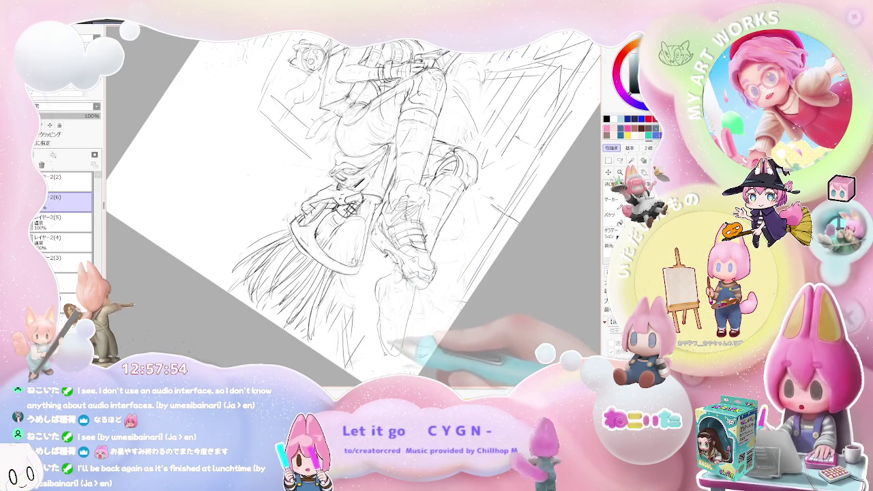
Zoom and rotate the view to inspect the figure, torso and broom up close, then straighten it
{"action": "key", "text": "ctrl+minus"}
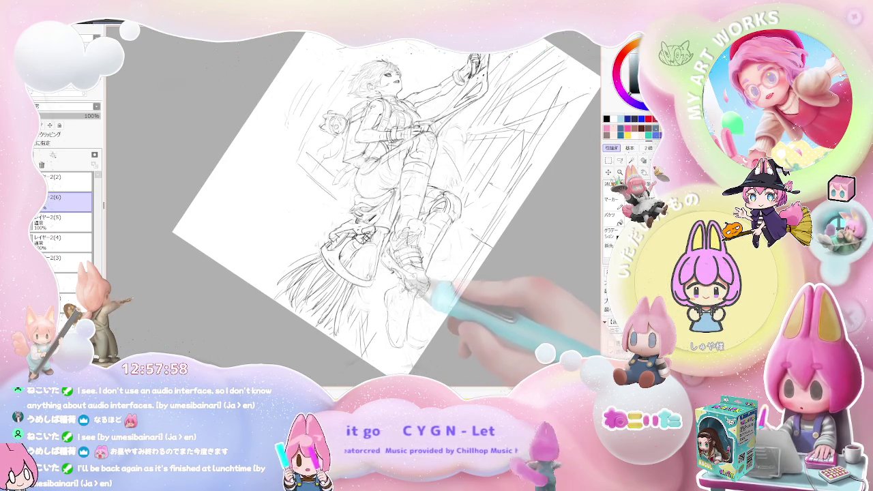
{"action": "key", "text": "ctrl+plus"}
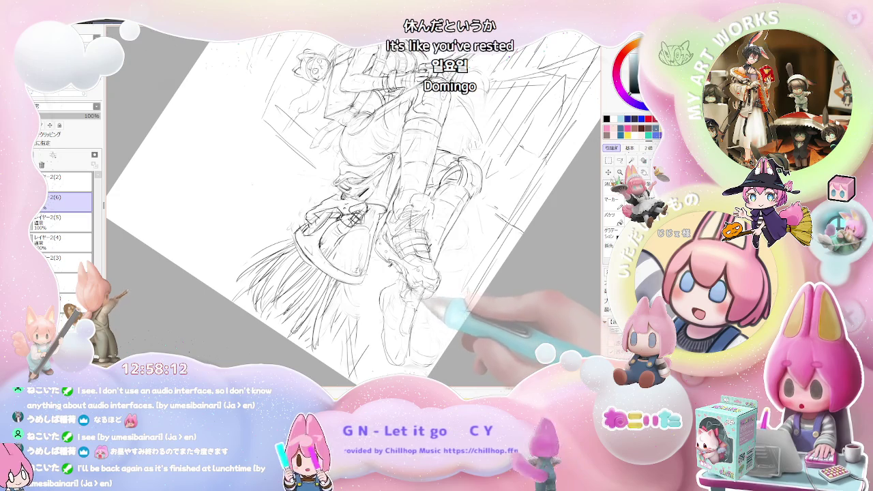
{"action": "key", "text": "End"}
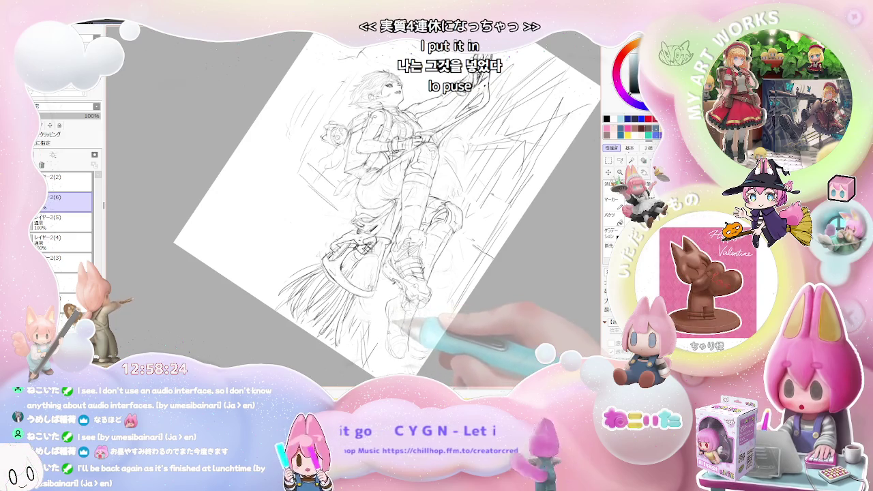
{"action": "left_click_drag", "start_coordinate": [382, 286], "coordinate": [413, 343]}
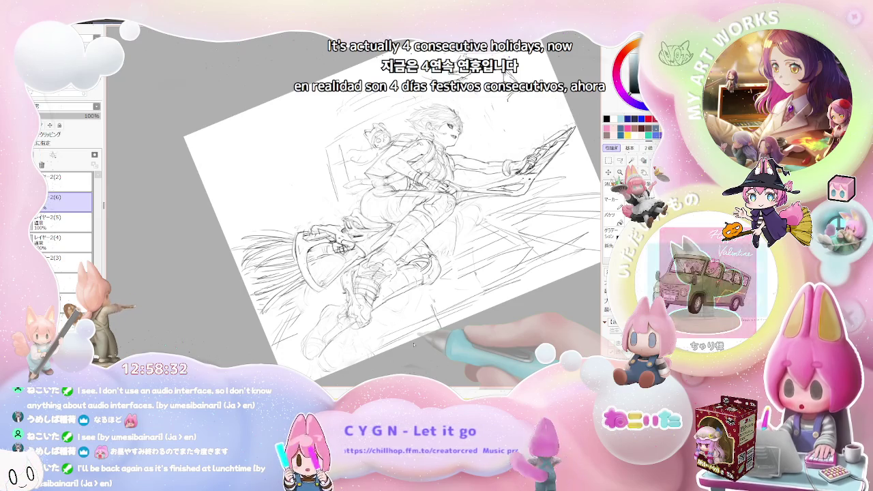
{"action": "key", "text": "Delete"}
{"action": "left_click_drag", "start_coordinate": [413, 345], "coordinate": [336, 309]}
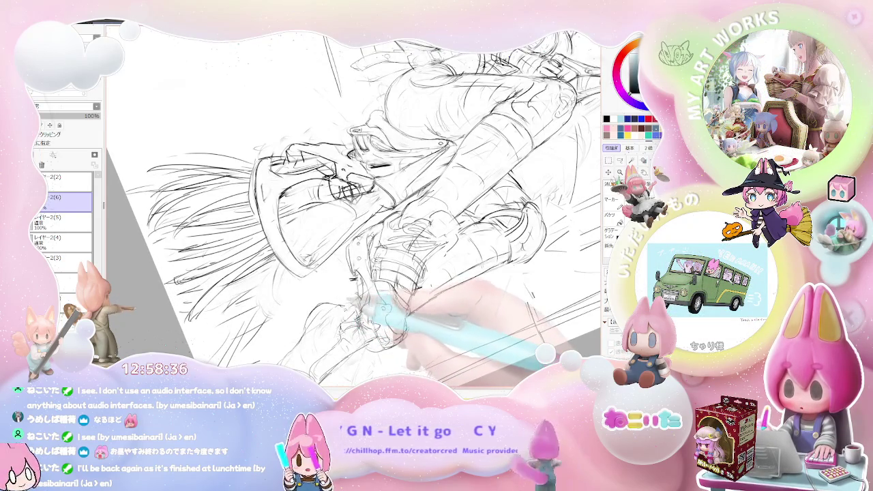
{"action": "key", "text": "Home"}
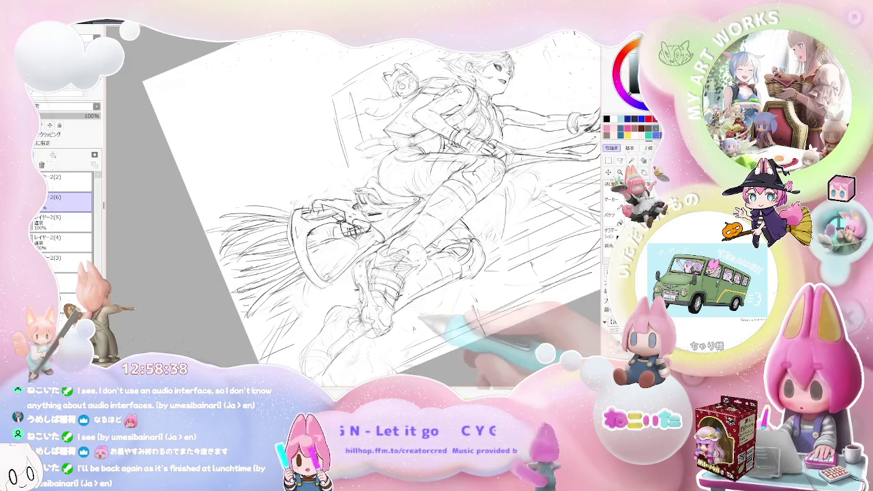
{"action": "key", "text": "ctrl+plus"}
{"action": "left_click_drag", "start_coordinate": [413, 326], "coordinate": [368, 294]}
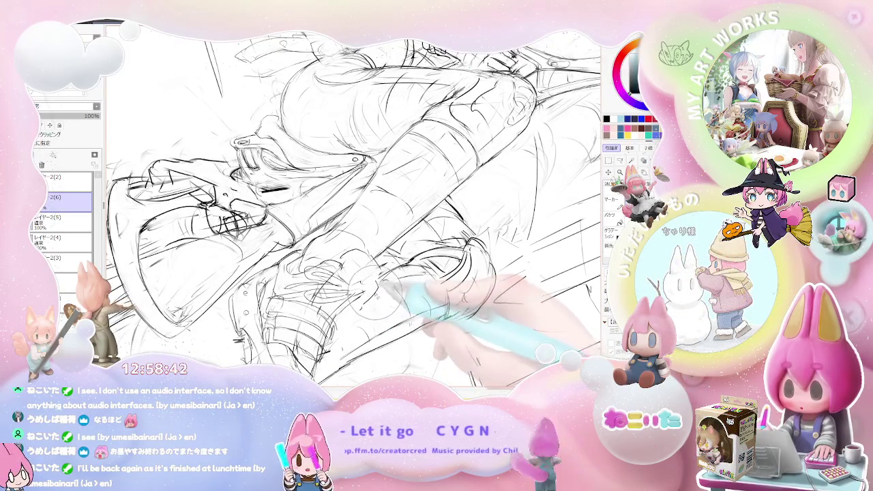
{"action": "key", "text": "Home"}
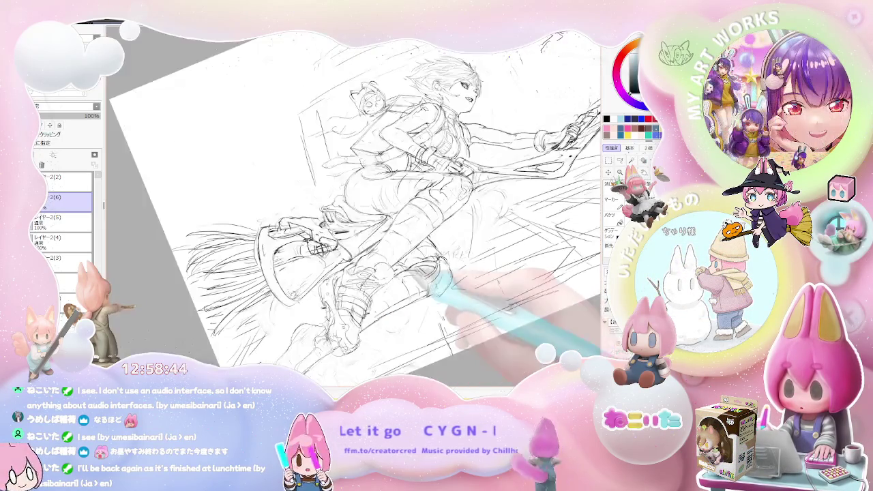
{"action": "key", "text": "ctrl+minus"}
Mirror the view to check proportions at several angles, then flip it back and level it
{"action": "key", "text": "h"}
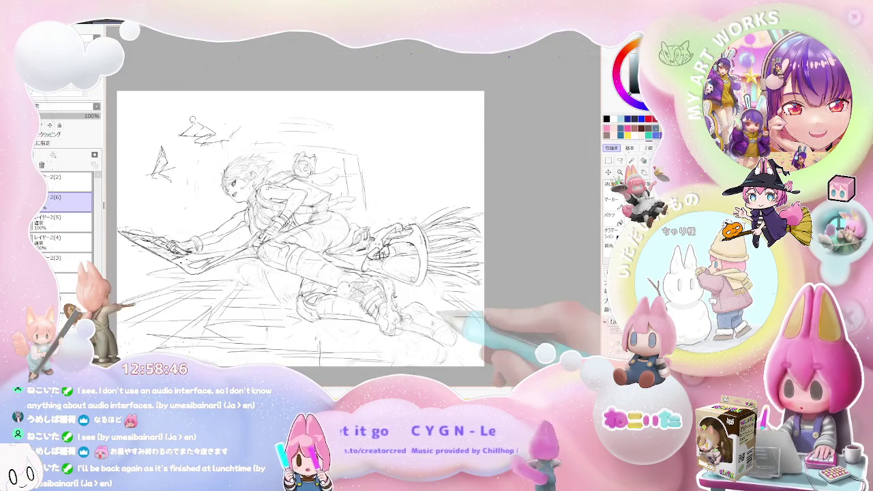
{"action": "key", "text": "End"}
{"action": "key", "text": "End"}
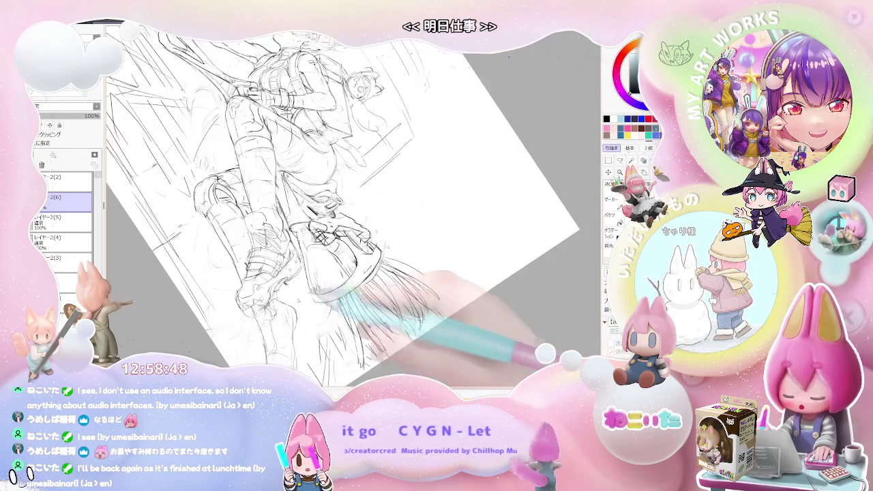
{"action": "key", "text": "ctrl+plus"}
{"action": "key", "text": "Delete"}
{"action": "key", "text": "ctrl+minus"}
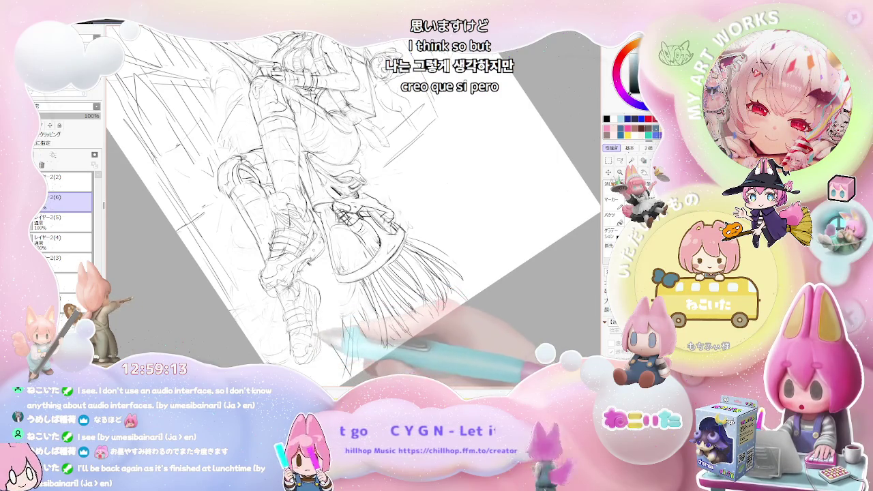
{"action": "key", "text": "Delete"}
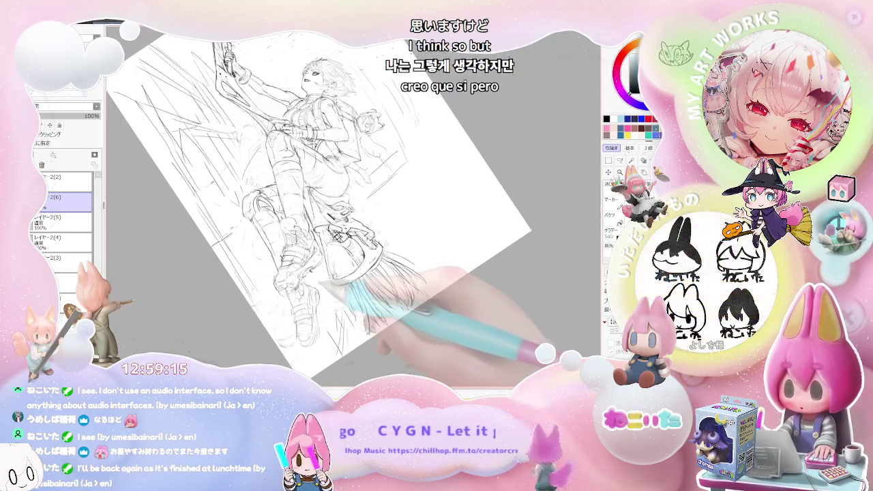
{"action": "key", "text": "Delete"}
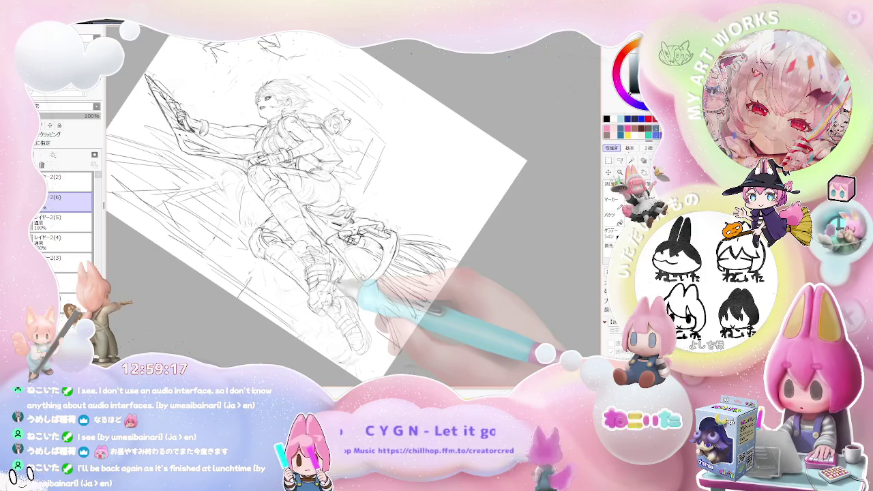
{"action": "key", "text": "Delete"}
{"action": "key", "text": "h"}
{"action": "key", "text": "Home"}
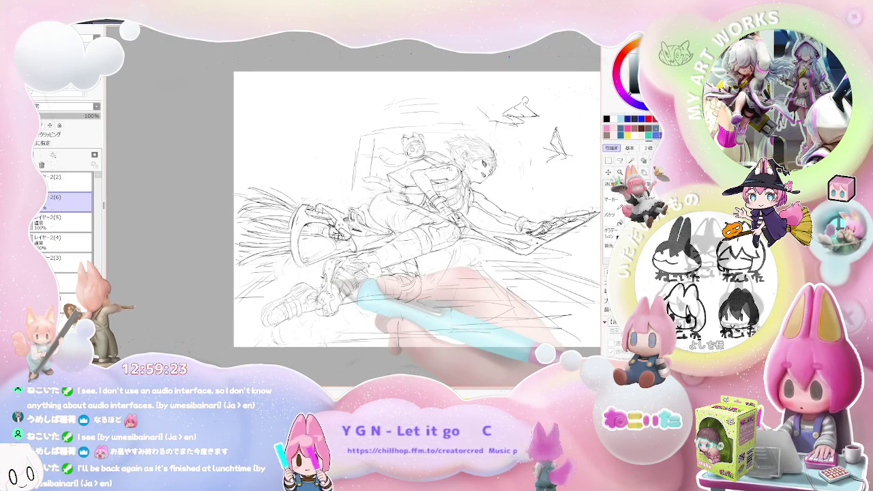
Recentre the sketch and rotate the view back and forth before resetting it upright
{"action": "key", "text": "minus"}
{"action": "key", "text": "plus"}
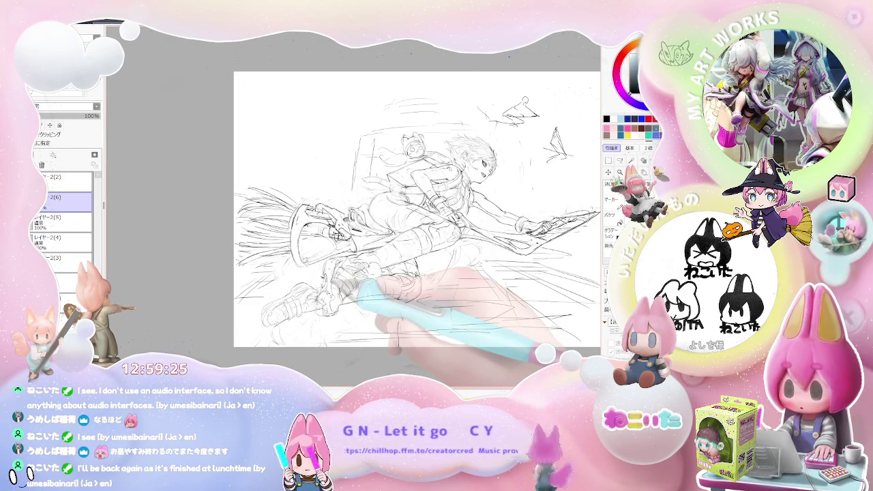
{"action": "left_click_drag", "start_coordinate": [478, 205], "coordinate": [329, 247]}
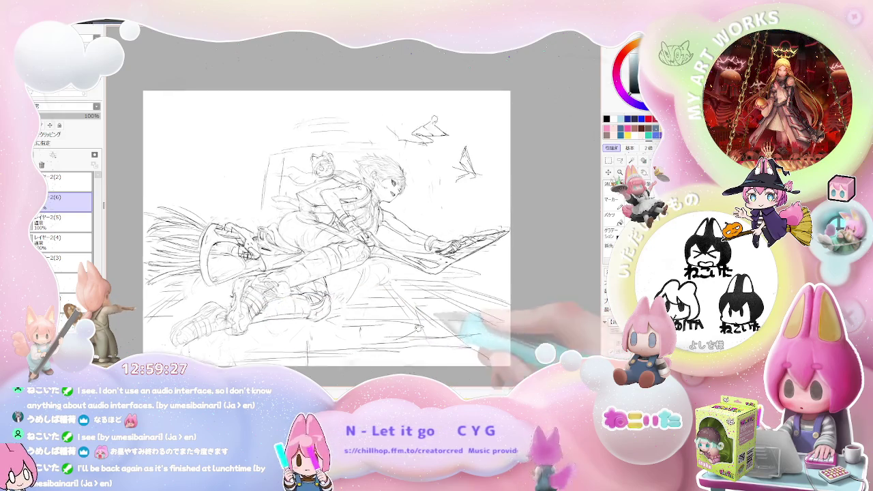
{"action": "key", "text": "Delete"}
{"action": "key", "text": "Delete"}
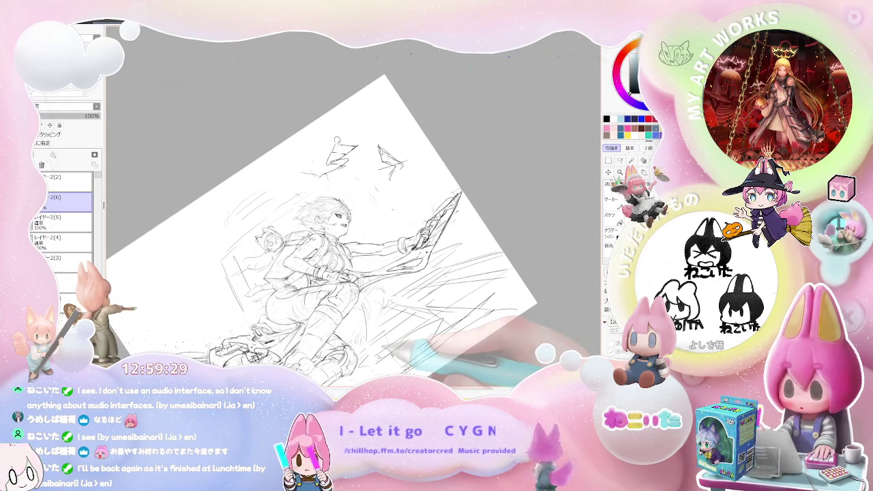
{"action": "key", "text": "End"}
{"action": "key", "text": "End"}
{"action": "key", "text": "plus"}
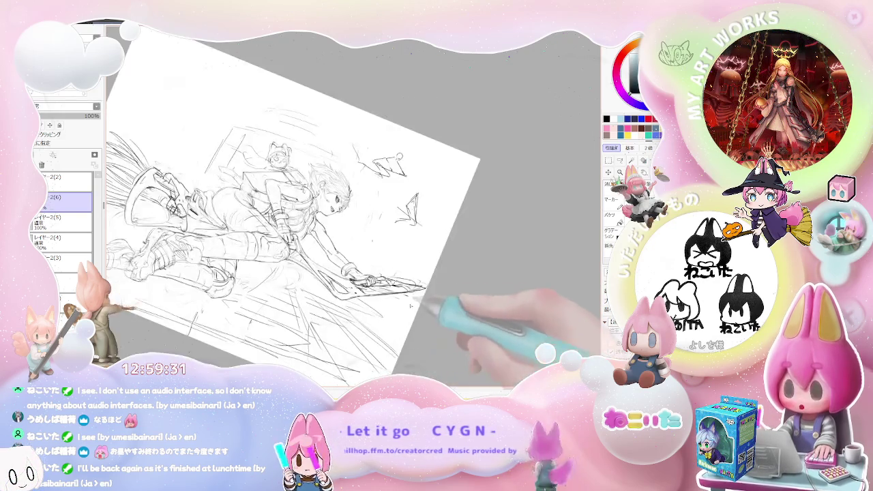
{"action": "key", "text": "End"}
{"action": "key", "text": "End"}
{"action": "key", "text": "Home"}
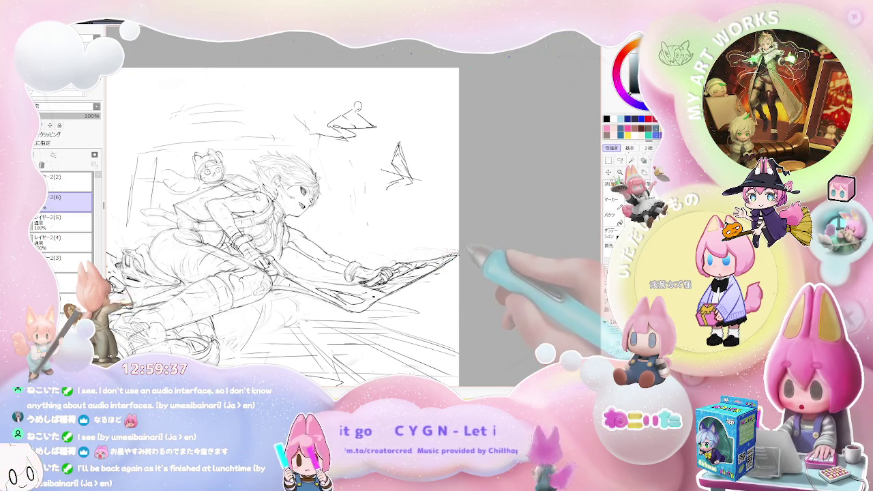
{"action": "scroll", "coordinate": [464, 270], "scroll_direction": "down", "scroll_amount": 1}
{"action": "scroll", "coordinate": [453, 275], "scroll_direction": "up", "scroll_amount": 1}
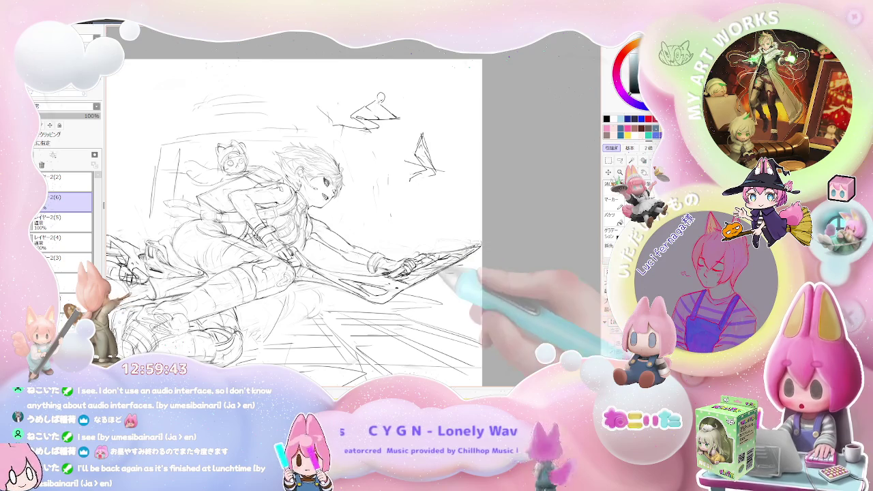
Tilt the page through several angles and zoom in toward the girl's head
{"action": "key", "text": "minus"}
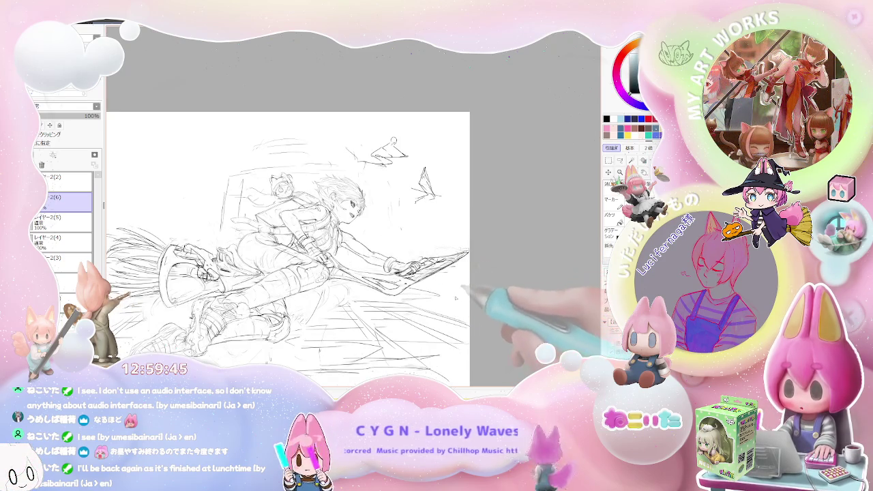
{"action": "key", "text": "Delete"}
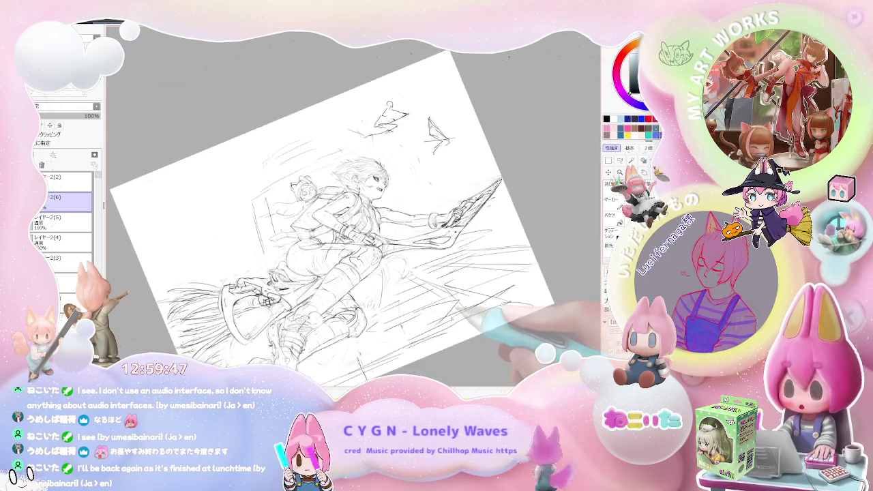
{"action": "key", "text": "End"}
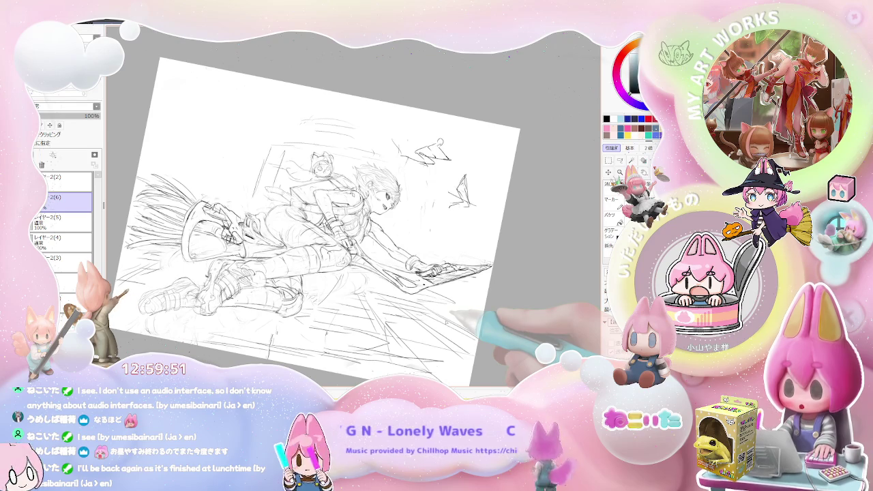
{"action": "key", "text": "Delete"}
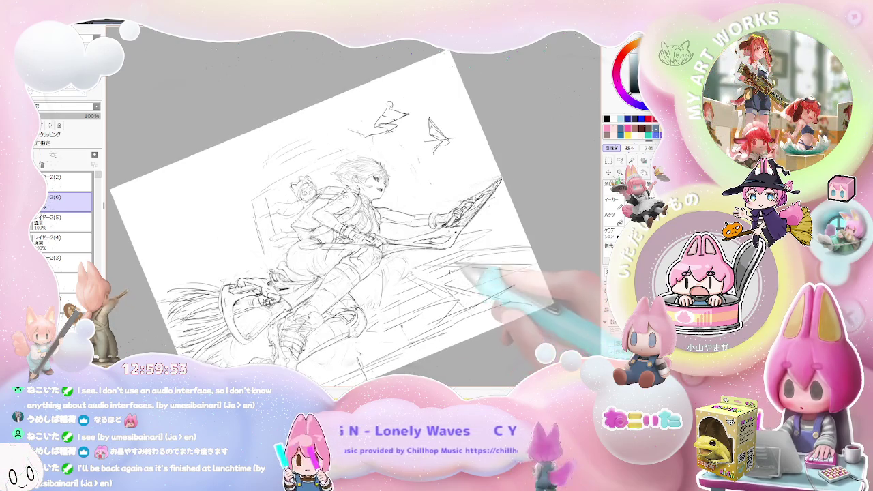
{"action": "key", "text": "Page_Up"}
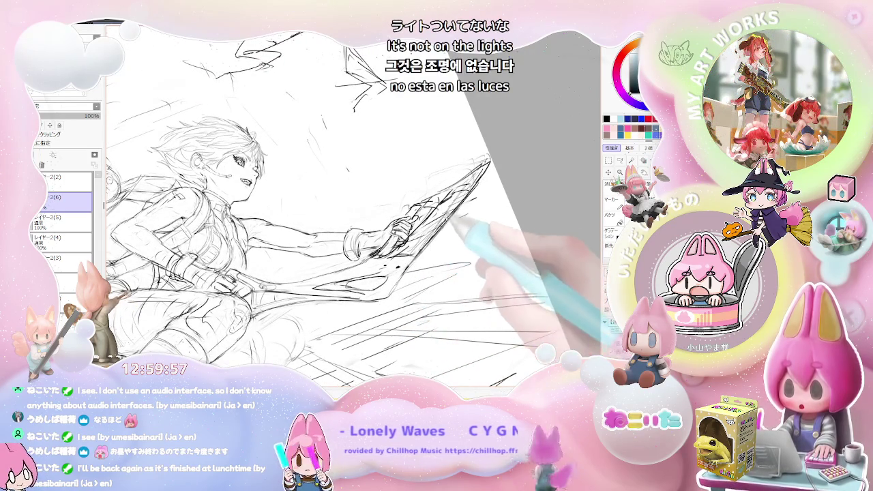
Mirror and straighten the view, zoom out, flip back, then tilt the page about 10° counterclockwise
{"action": "key", "text": "Insert"}
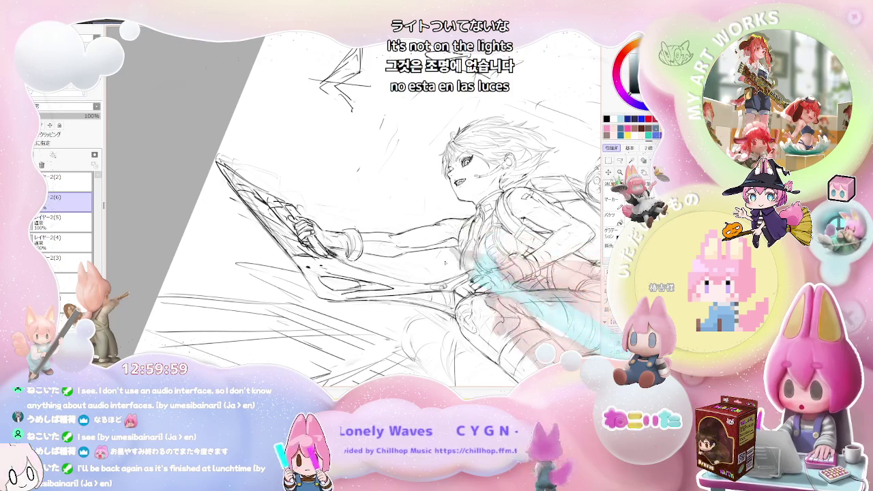
{"action": "left_click_drag", "start_coordinate": [288, 267], "coordinate": [279, 282]}
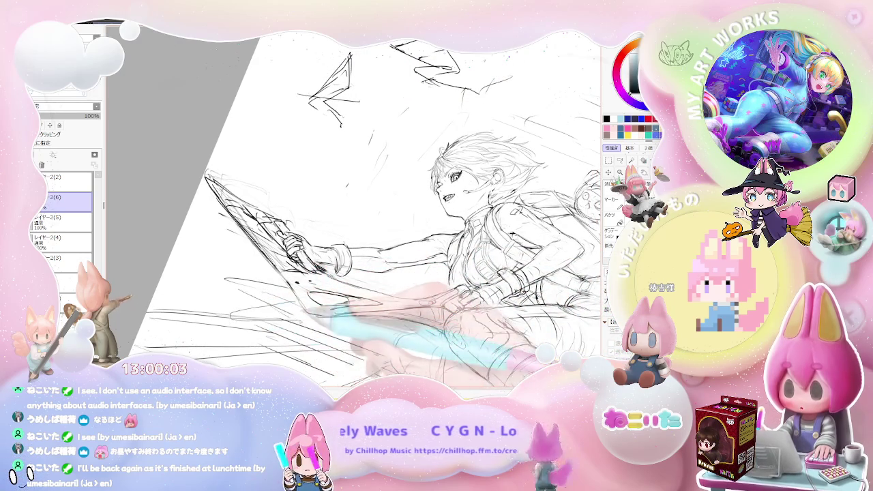
{"action": "left_click_drag", "start_coordinate": [341, 328], "coordinate": [368, 318]}
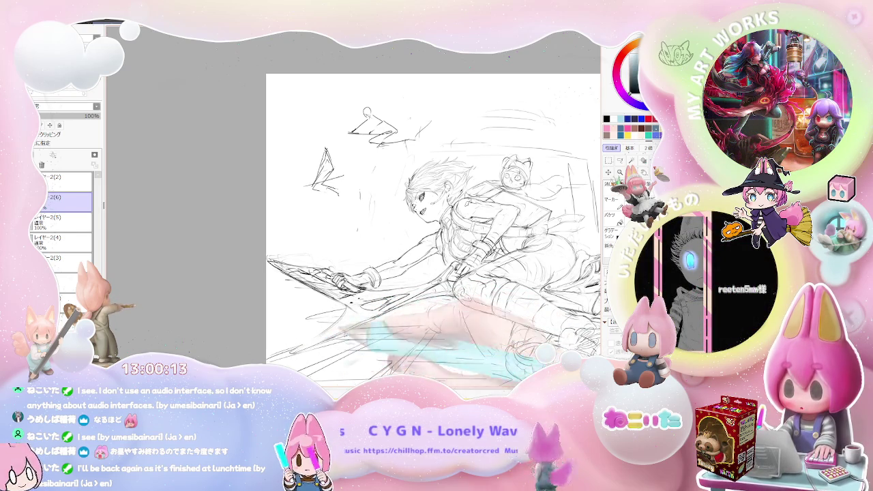
{"action": "scroll", "coordinate": [480, 324], "scroll_direction": "down", "scroll_amount": 1}
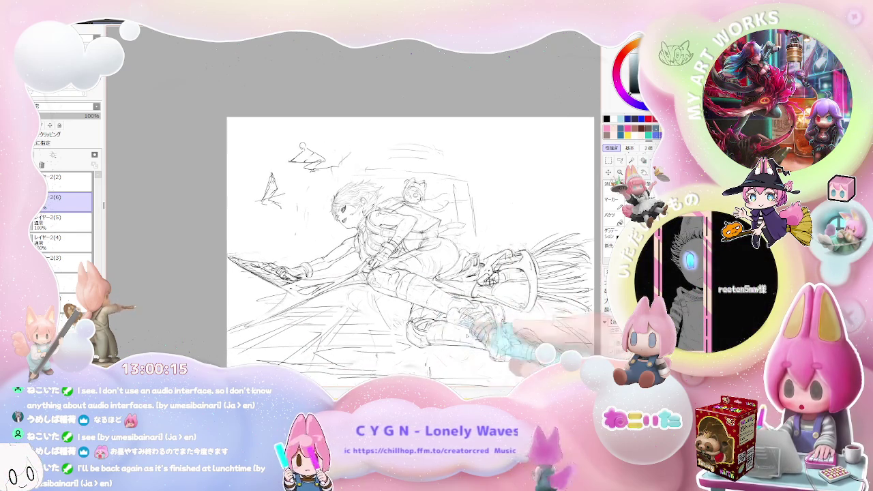
{"action": "key", "text": "h"}
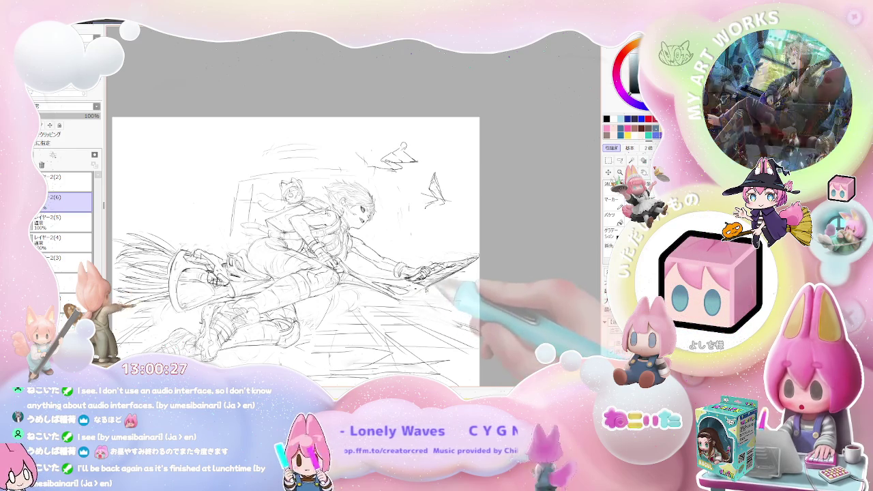
{"action": "scroll", "coordinate": [428, 298], "scroll_direction": "up", "scroll_amount": 2}
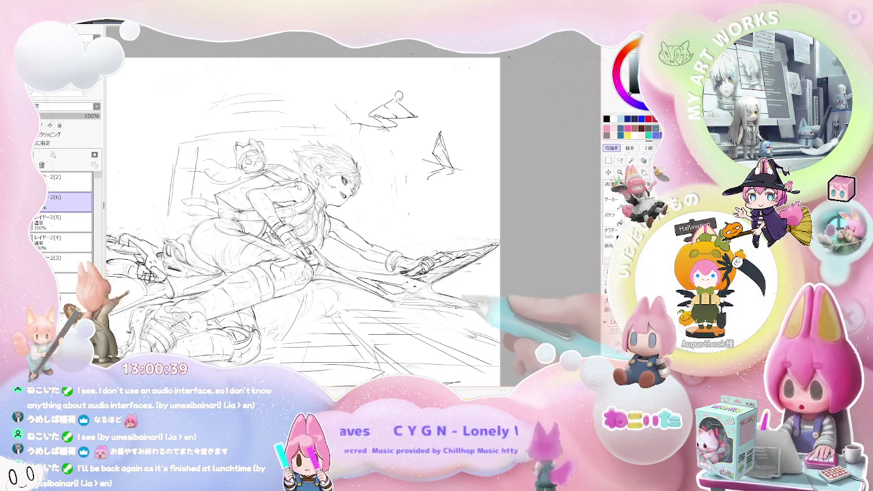
{"action": "key", "text": "Delete"}
{"action": "key", "text": "Delete"}
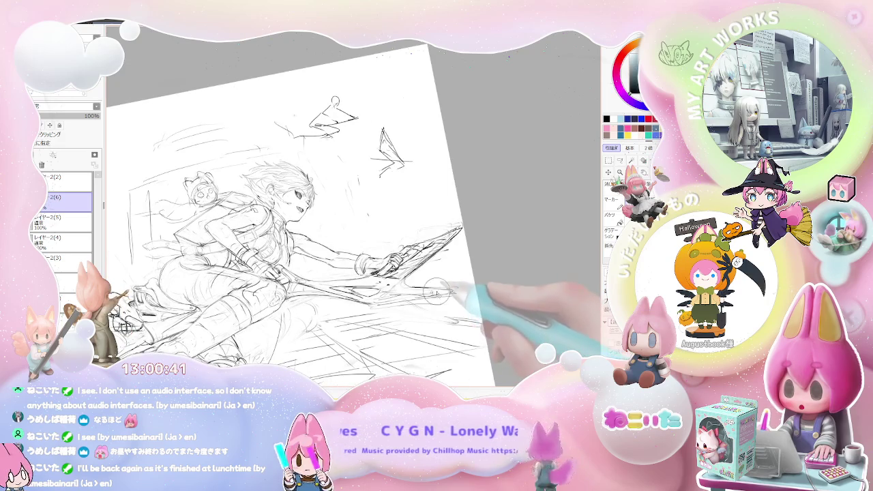
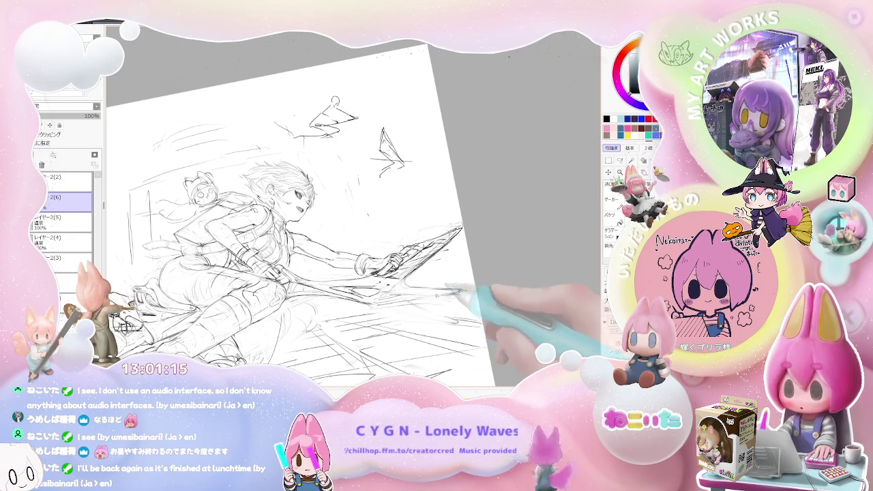
Zoom out, straighten the view, and briefly mirror the sketch to check its proportions
{"action": "key", "text": "ctrl+minus"}
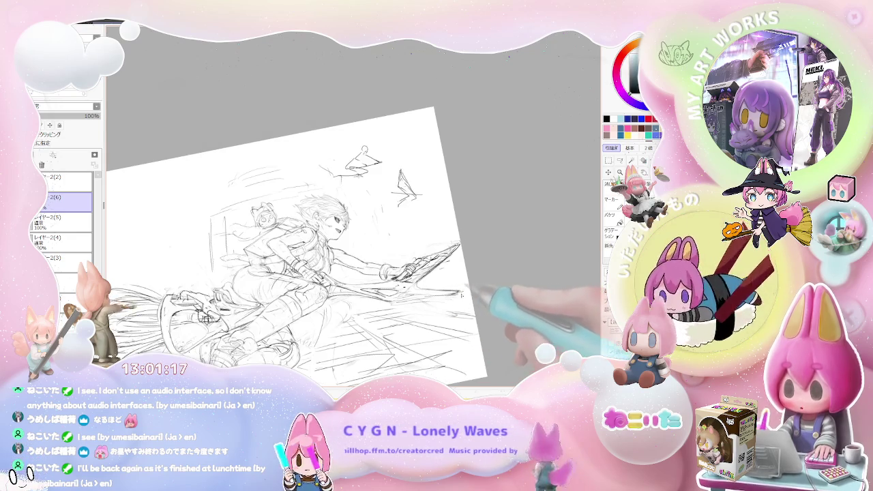
{"action": "key", "text": "Home"}
{"action": "key", "text": "h"}
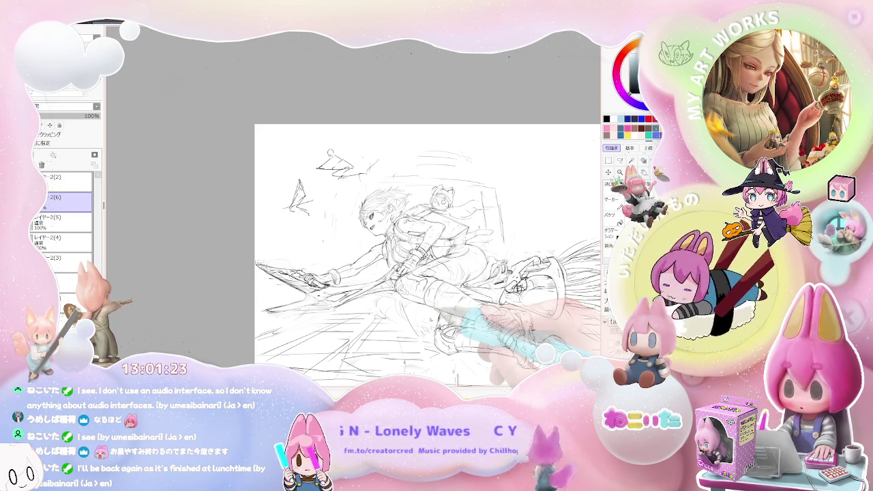
{"action": "key", "text": "h"}
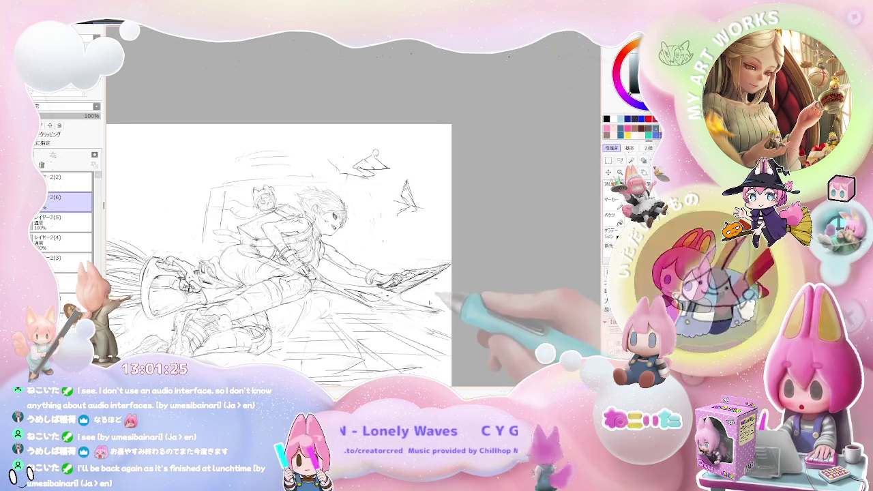
Zoom and tilt the canvas, mirroring it briefly to check the drawing's balance
{"action": "key", "text": "ctrl+plus"}
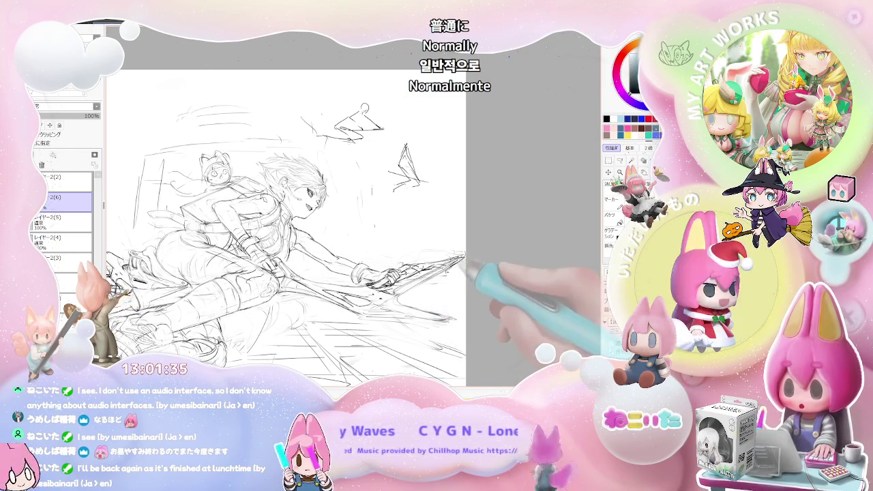
{"action": "key", "text": "ctrl+minus"}
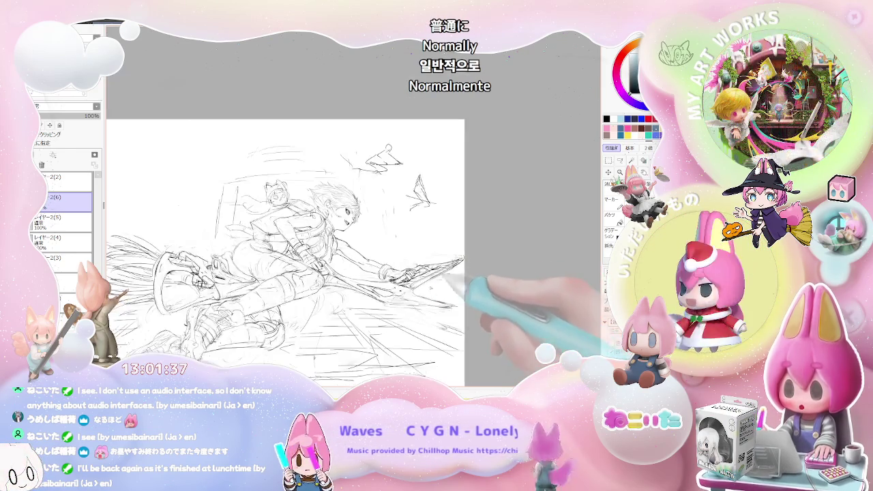
{"action": "key", "text": "ctrl+plus"}
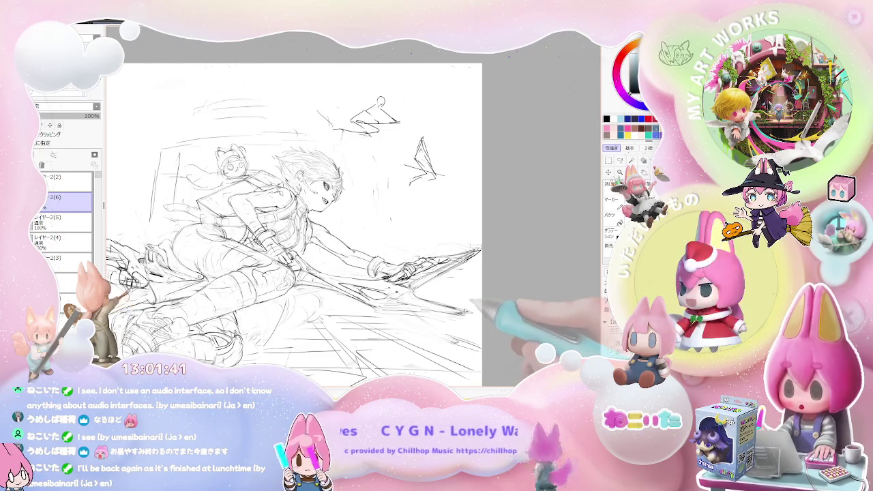
{"action": "key", "text": "Delete"}
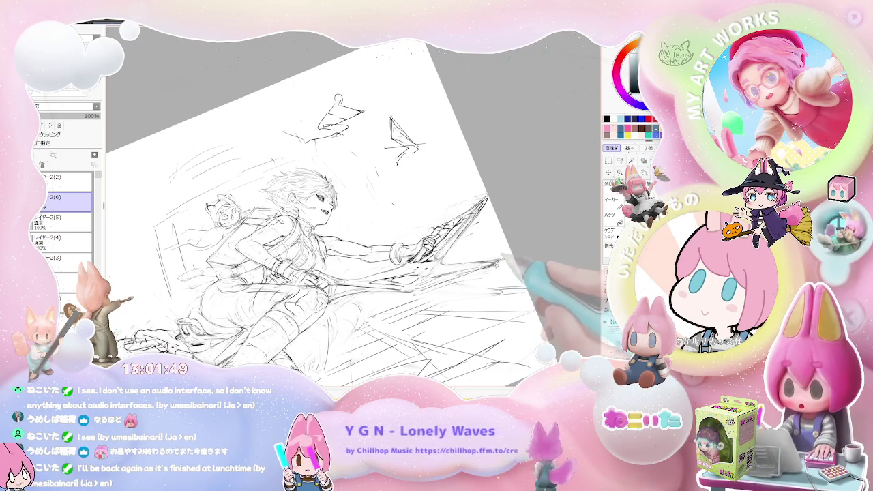
{"action": "key", "text": "minus"}
{"action": "key", "text": "Delete"}
{"action": "key", "text": "Insert"}
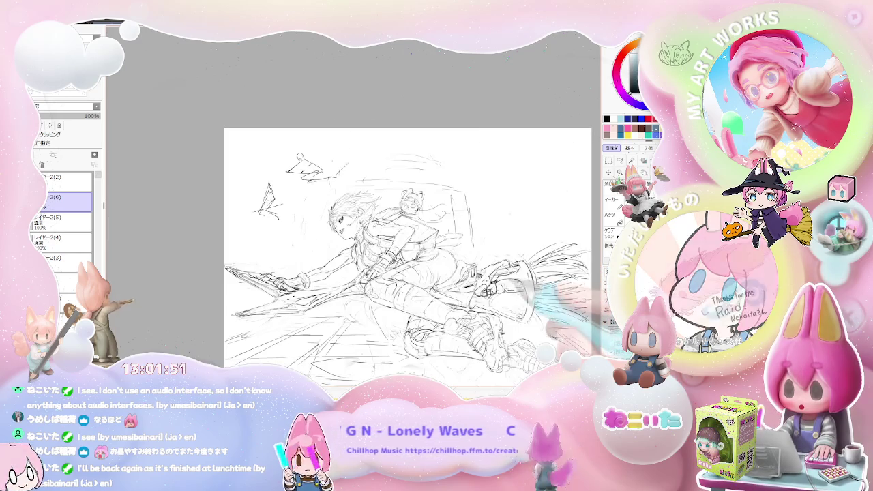
{"action": "key", "text": "Delete"}
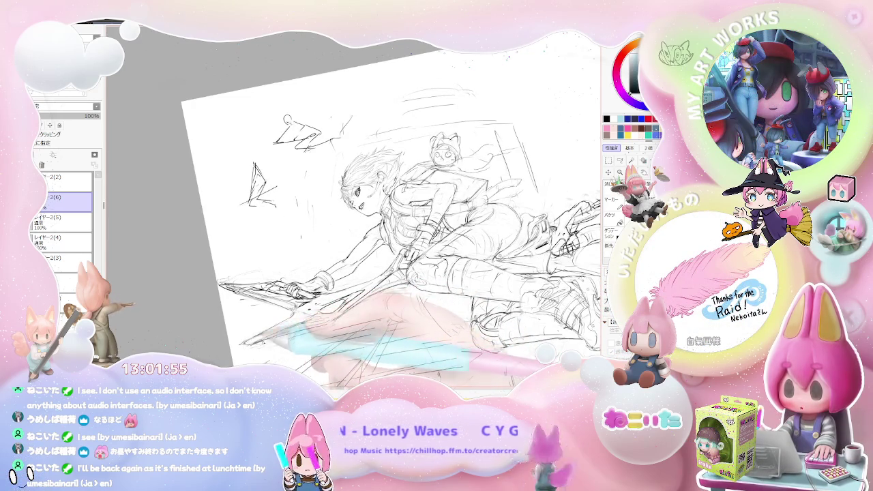
{"action": "key", "text": "End"}
{"action": "key", "text": "End"}
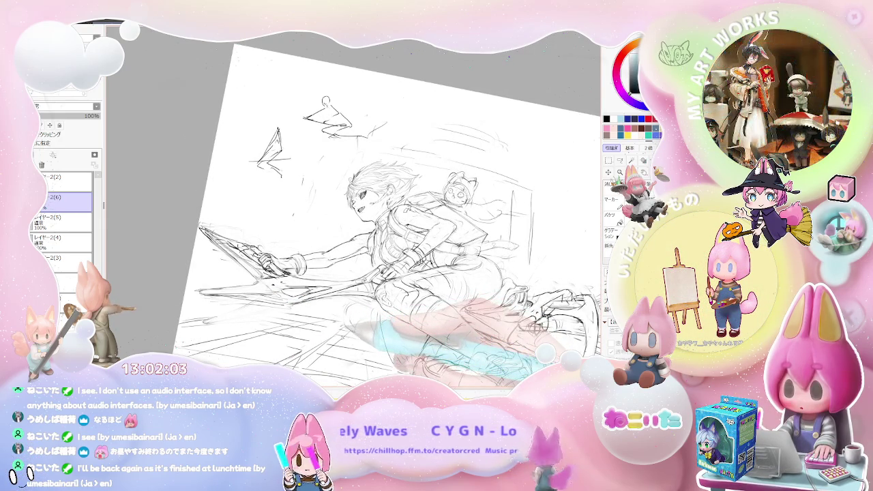
{"action": "key", "text": "Insert"}
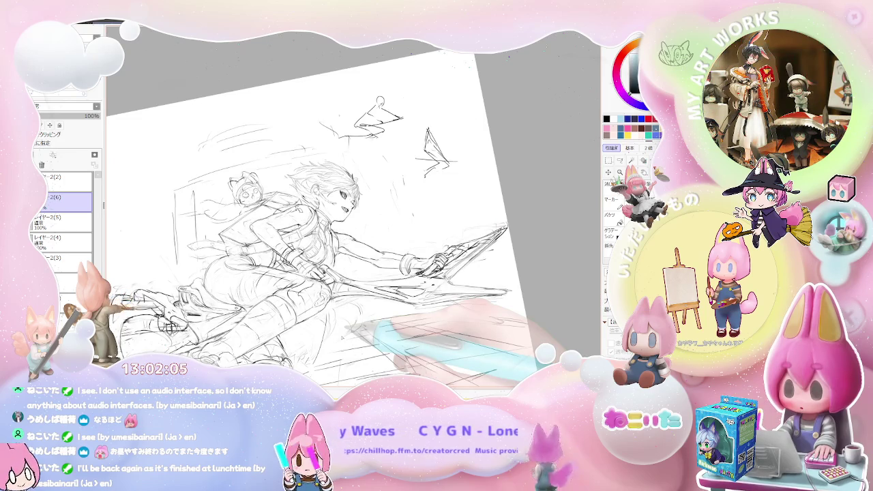
Zoom in and out repeatedly to compare the character close-up with the whole sketch
{"action": "key", "text": "ctrl+minus"}
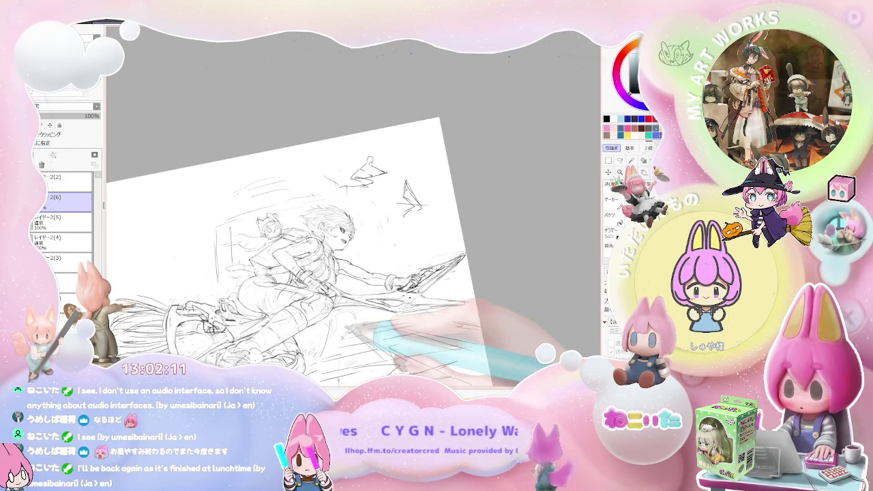
{"action": "key", "text": "ctrl+minus"}
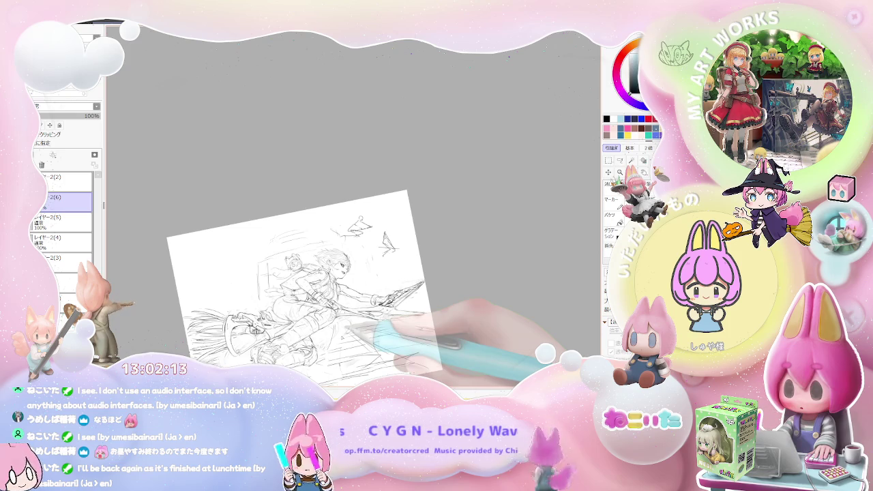
{"action": "key", "text": "ctrl+plus"}
{"action": "key", "text": "ctrl+plus"}
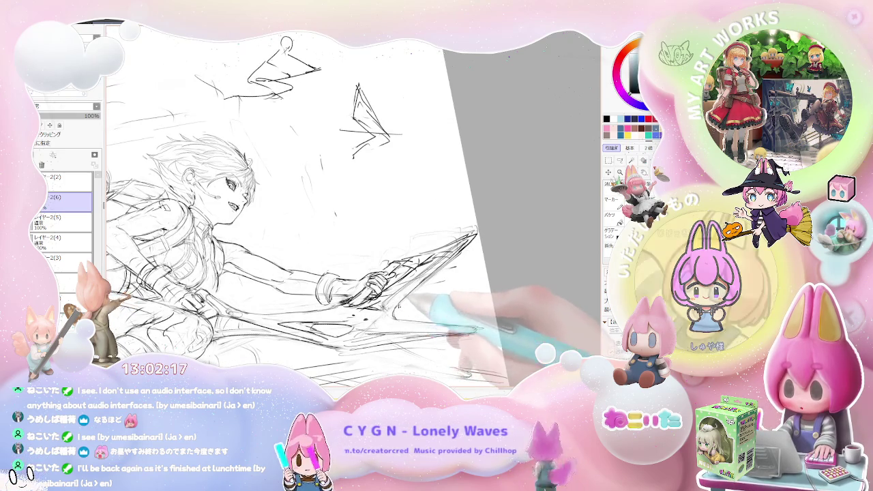
{"action": "key", "text": "ctrl+minus"}
{"action": "key", "text": "ctrl+minus"}
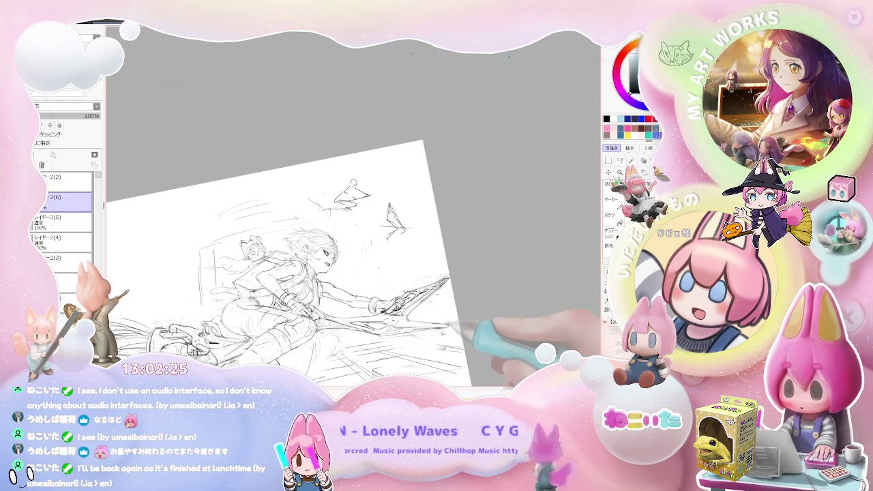
{"action": "key", "text": "ctrl+minus"}
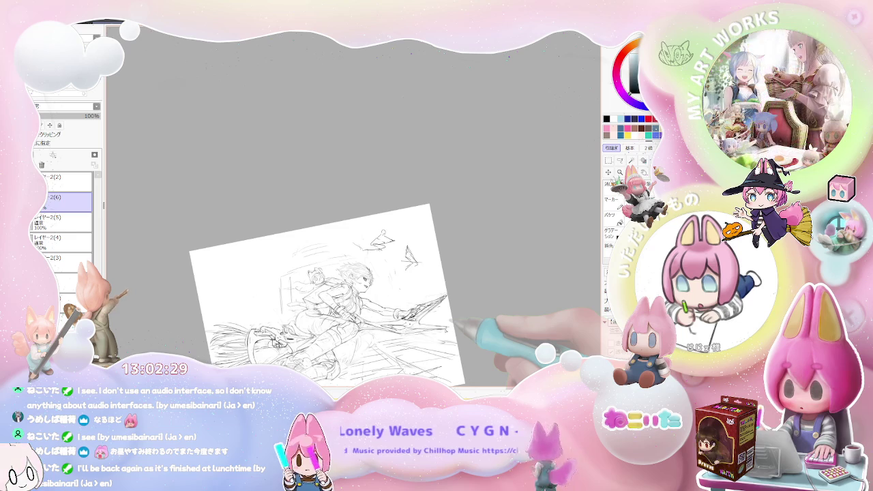
{"action": "key", "text": "ctrl+plus"}
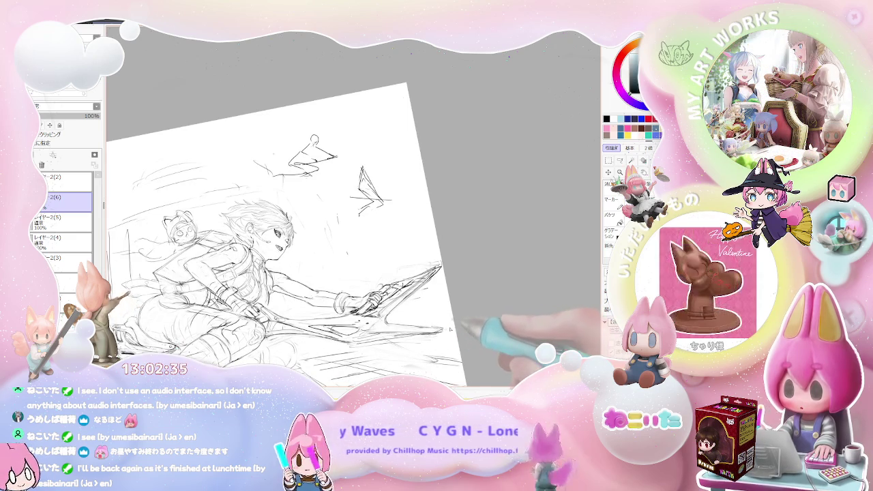
{"action": "key", "text": "ctrl+minus"}
{"action": "key", "text": "ctrl+plus"}
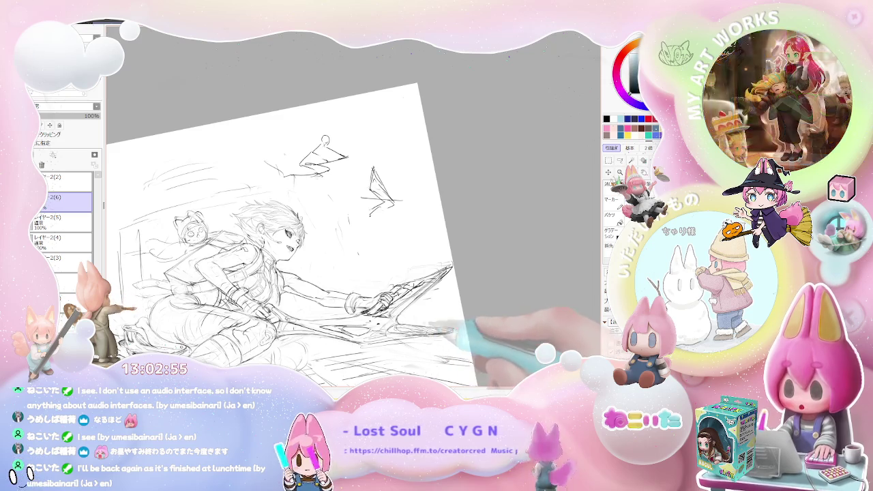
{"action": "left_click_drag", "start_coordinate": [273, 239], "coordinate": [282, 240]}
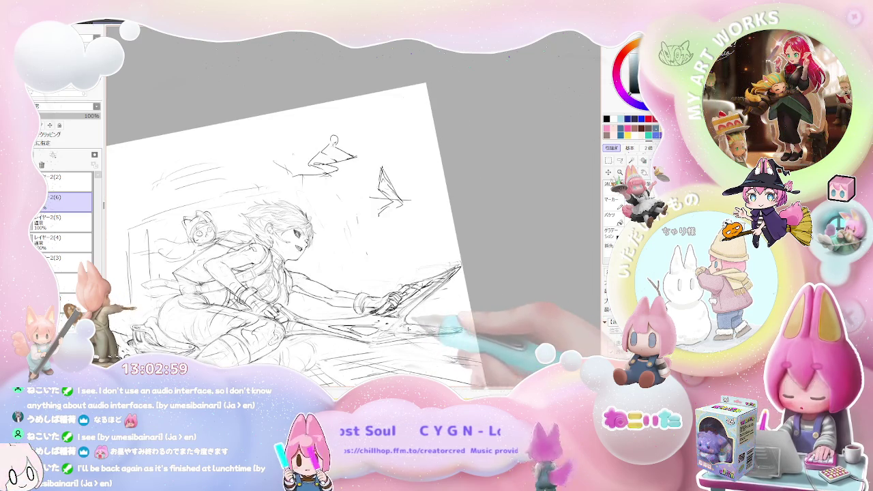
{"action": "scroll", "coordinate": [399, 341], "scroll_direction": "up", "scroll_amount": 1}
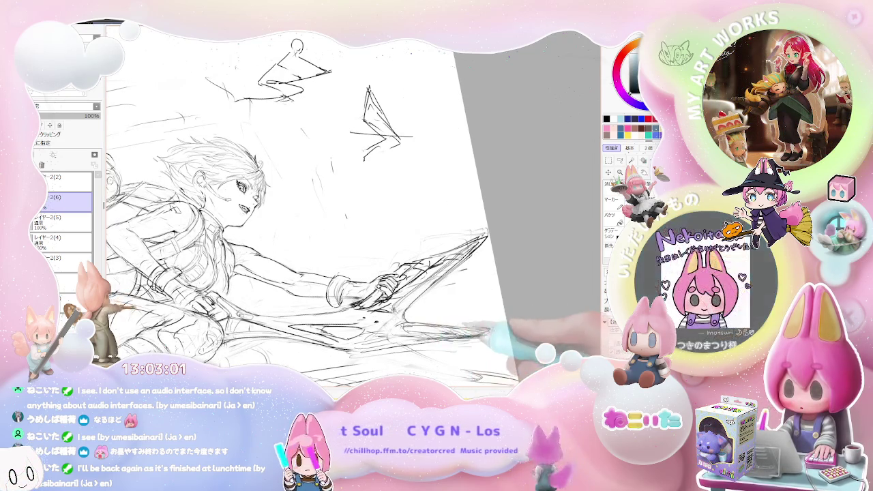
Mirror the zoomed-out sketch so the character faces right, recentre it and zoom in
{"action": "key", "text": "ctrl+minus"}
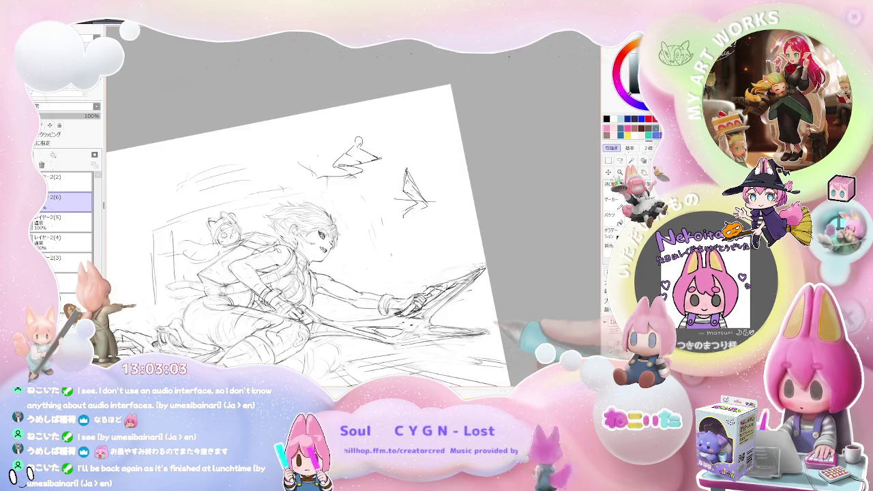
{"action": "key", "text": "ctrl+minus"}
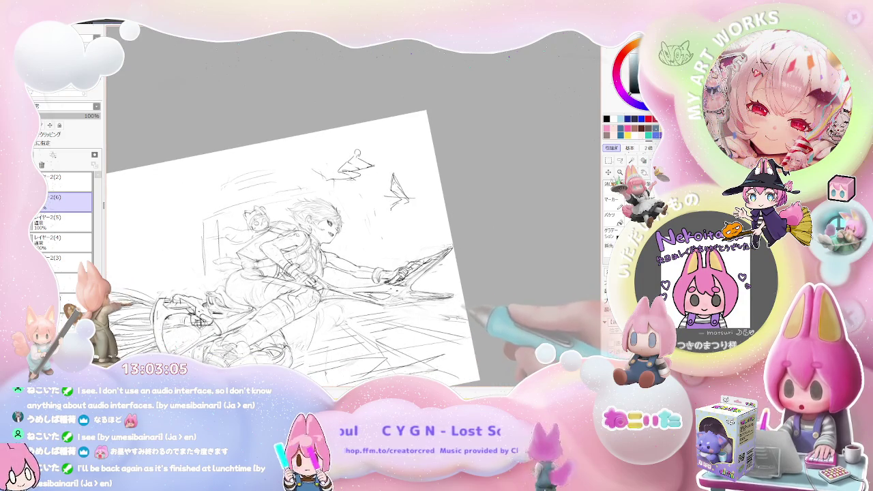
{"action": "key", "text": "h"}
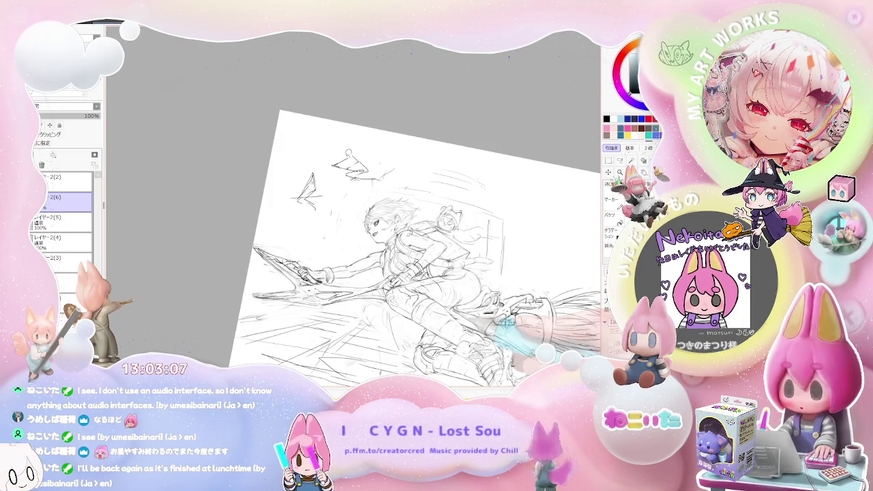
{"action": "left_click_drag", "start_coordinate": [410, 239], "coordinate": [305, 230]}
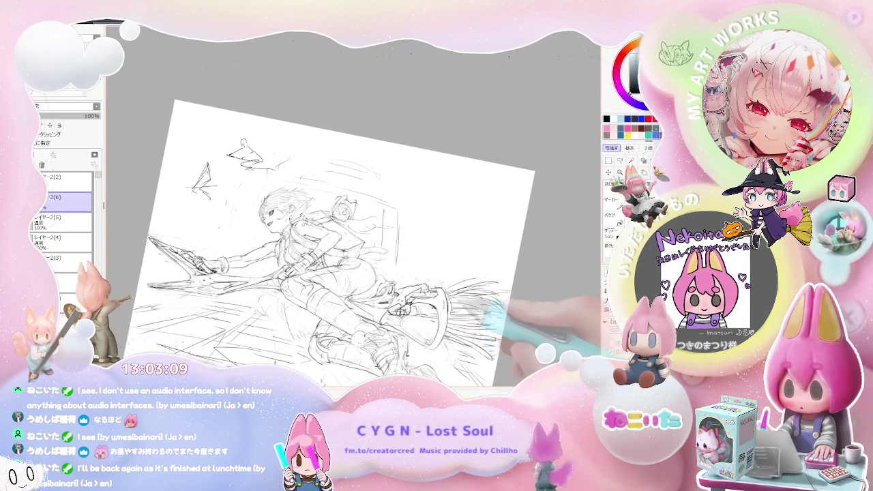
{"action": "key", "text": "ctrl+plus"}
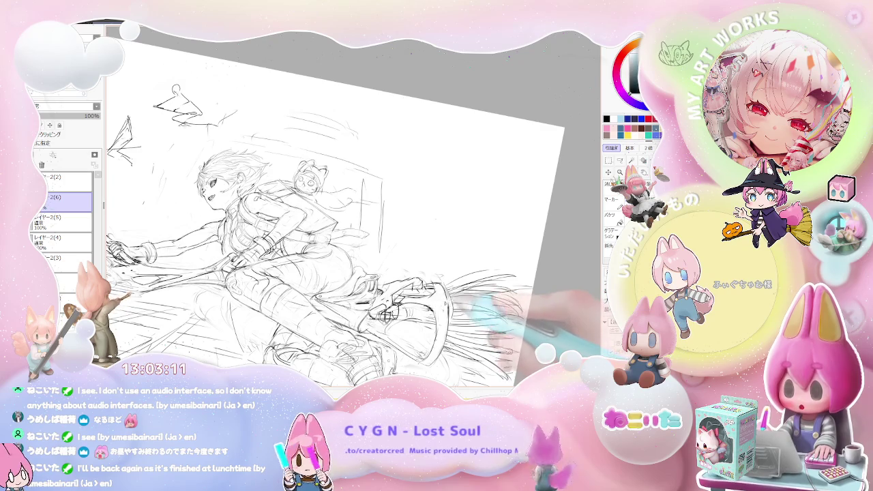
{"action": "key", "text": "bracketleft"}
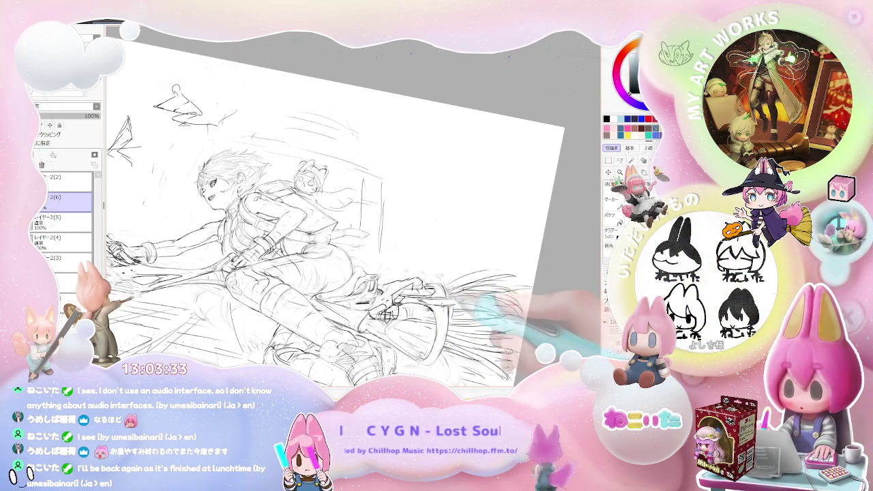
Tilt, straighten and zoom the mirrored view to inspect the figure on the broom
{"action": "key", "text": "minus"}
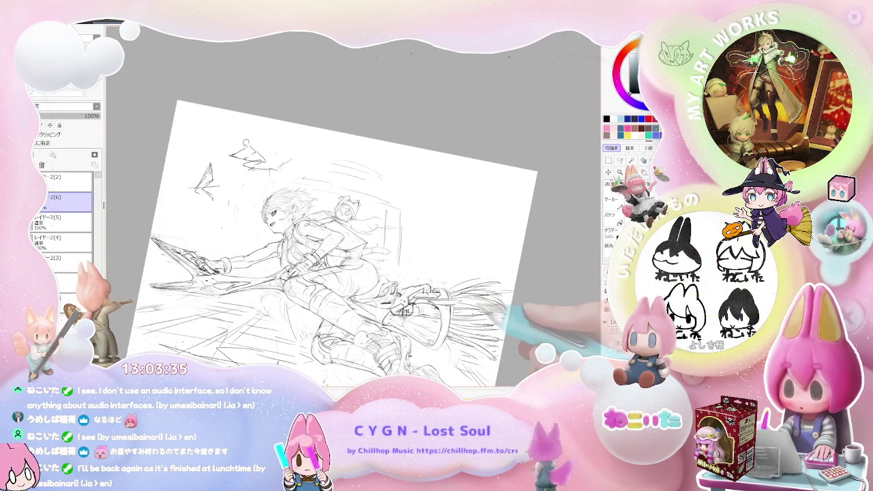
{"action": "key", "text": "h"}
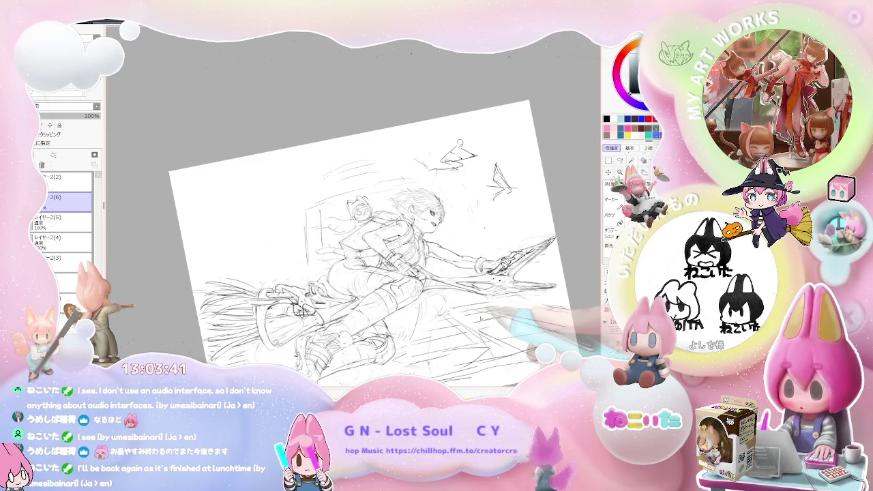
{"action": "key", "text": "End"}
{"action": "key", "text": "End"}
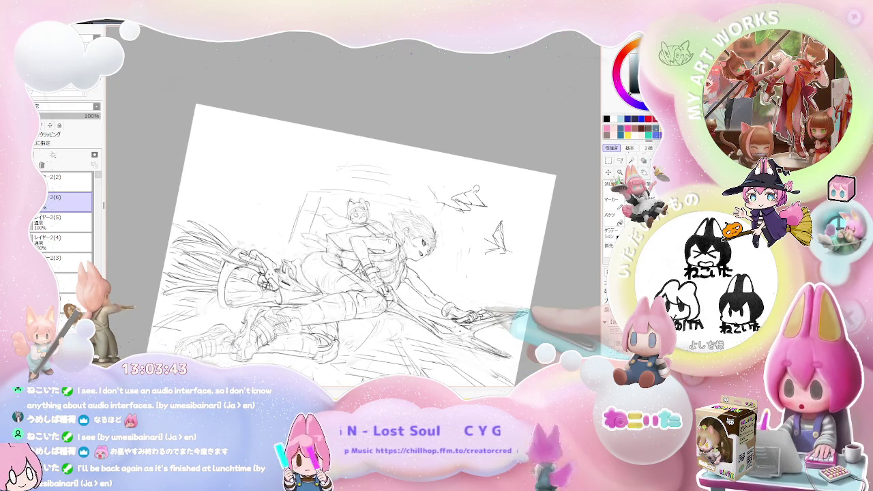
{"action": "key", "text": "ctrl+minus"}
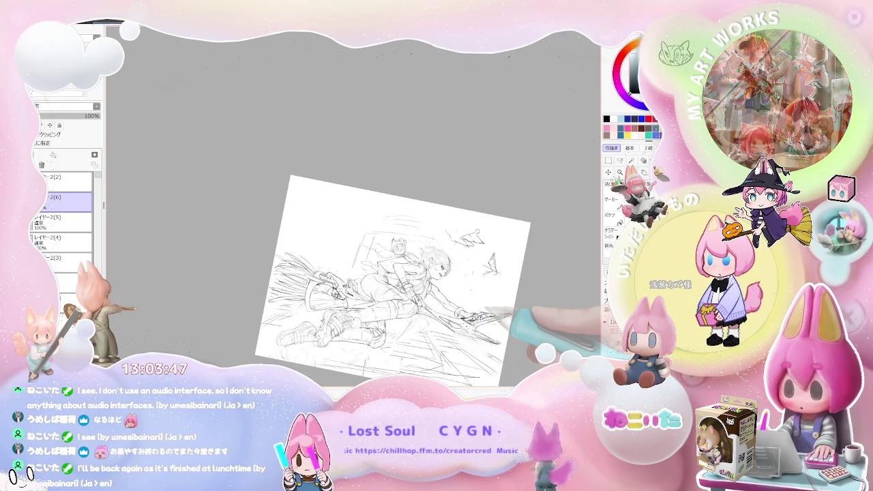
{"action": "key", "text": "Home"}
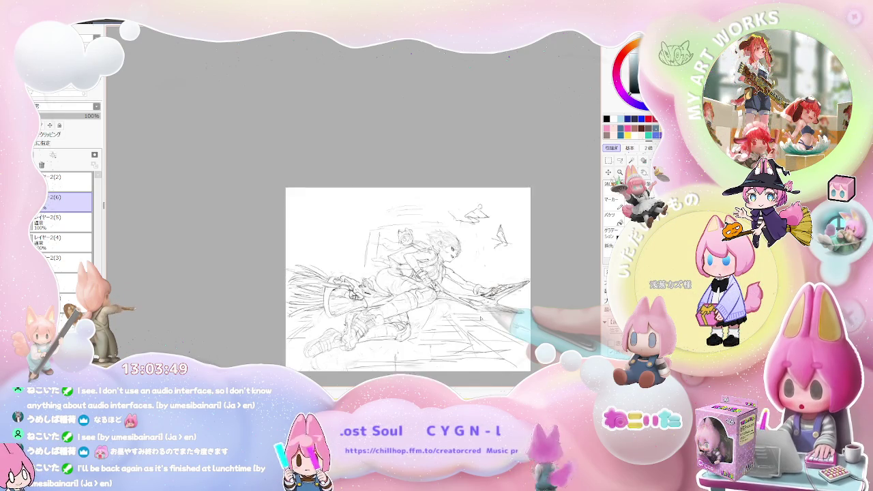
{"action": "scroll", "coordinate": [478, 317], "scroll_direction": "up", "scroll_amount": 2}
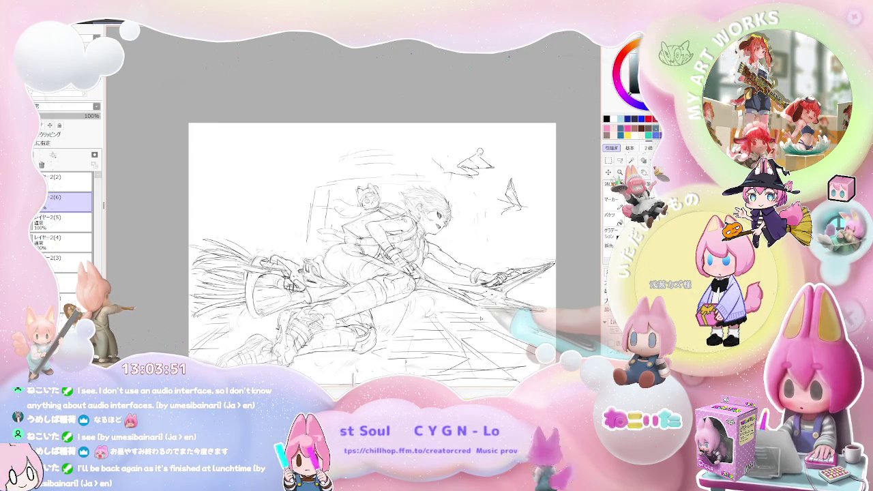
{"action": "scroll", "coordinate": [481, 317], "scroll_direction": "up", "scroll_amount": 3}
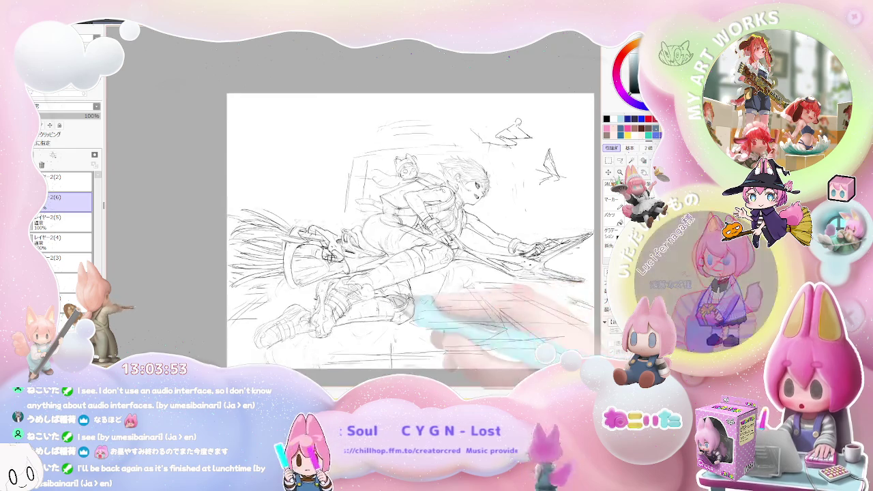
{"action": "key", "text": "Delete"}
{"action": "key", "text": "Delete"}
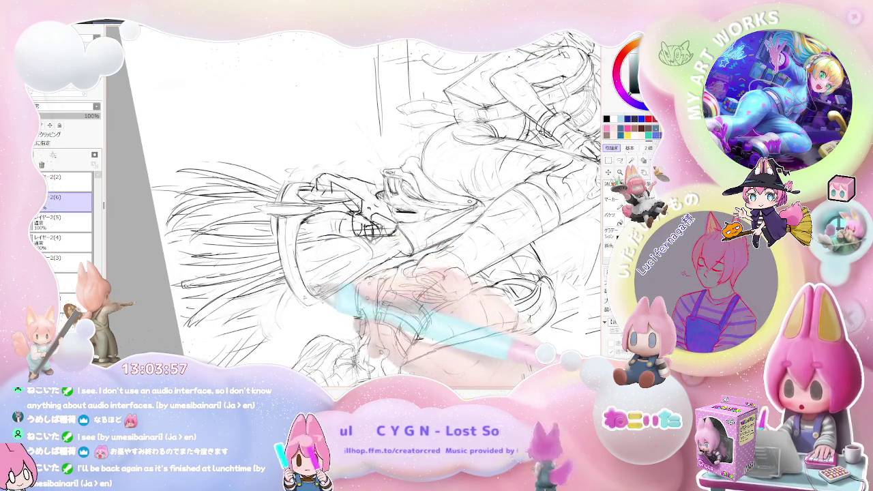
{"action": "scroll", "coordinate": [362, 204], "scroll_direction": "down", "scroll_amount": 3}
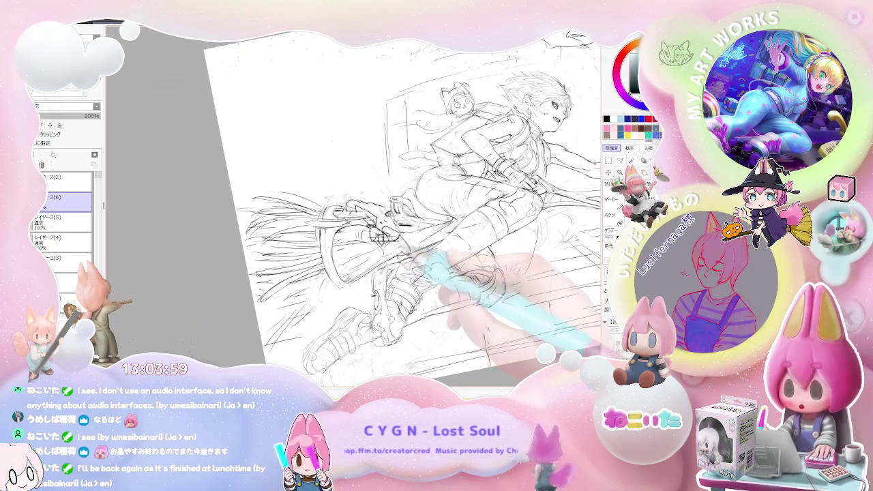
{"action": "key", "text": "Delete"}
{"action": "scroll", "coordinate": [409, 204], "scroll_direction": "down", "scroll_amount": 1}
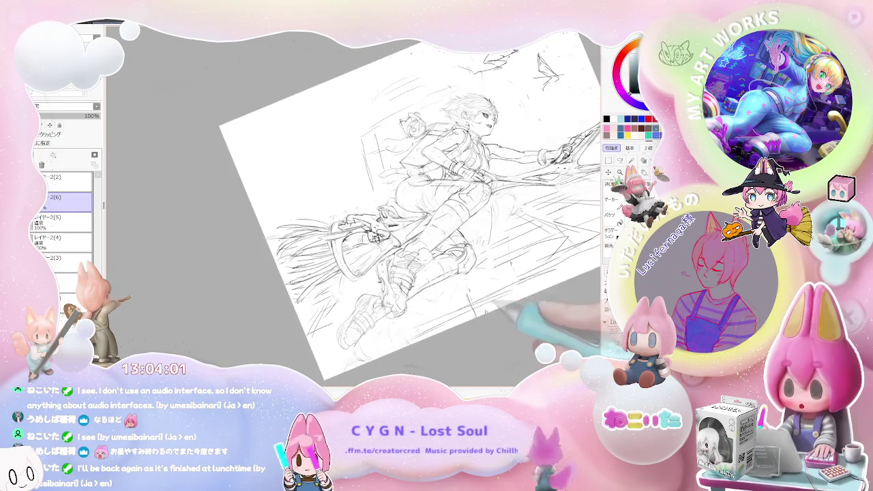
Tilt and zoom the view to inspect the broom and legs up close
{"action": "scroll", "coordinate": [369, 219], "scroll_direction": "up", "scroll_amount": 4}
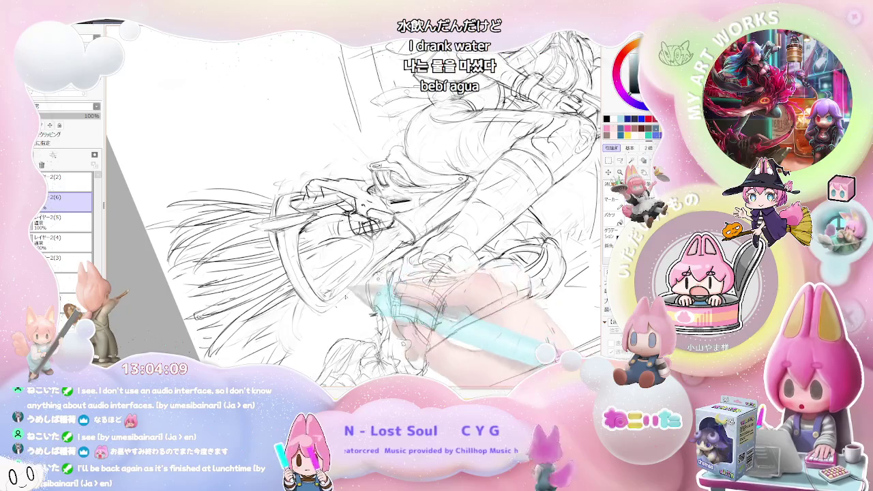
{"action": "key", "text": "ctrl+minus"}
{"action": "key", "text": "End"}
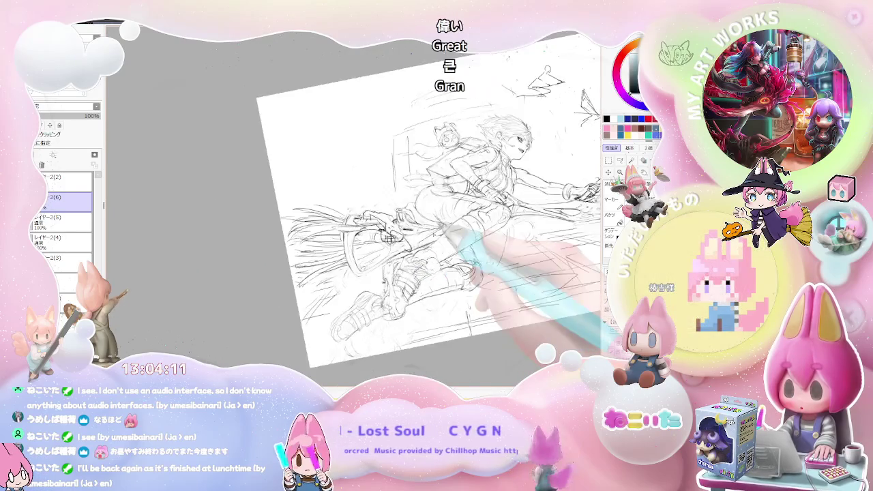
{"action": "key", "text": "Delete"}
{"action": "key", "text": "ctrl+plus"}
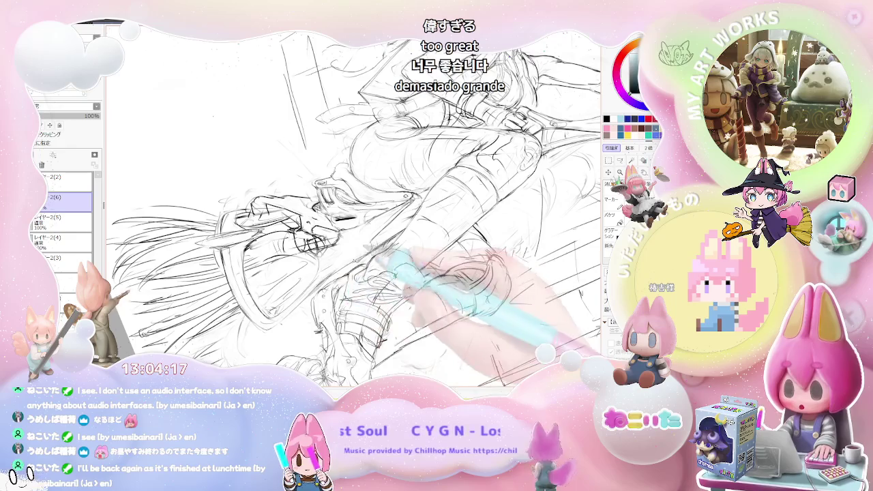
{"action": "key", "text": "ctrl+minus"}
{"action": "key", "text": "ctrl+minus"}
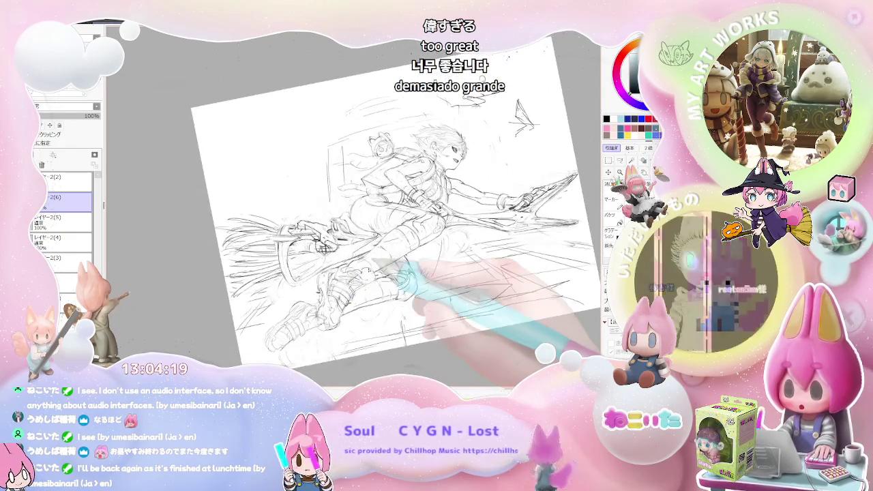
Unmirror the view so the character faces left, level it, and zoom out to the whole page
{"action": "key", "text": "h"}
{"action": "key", "text": "End"}
{"action": "key", "text": "End"}
{"action": "key", "text": "End"}
{"action": "key", "text": "End"}
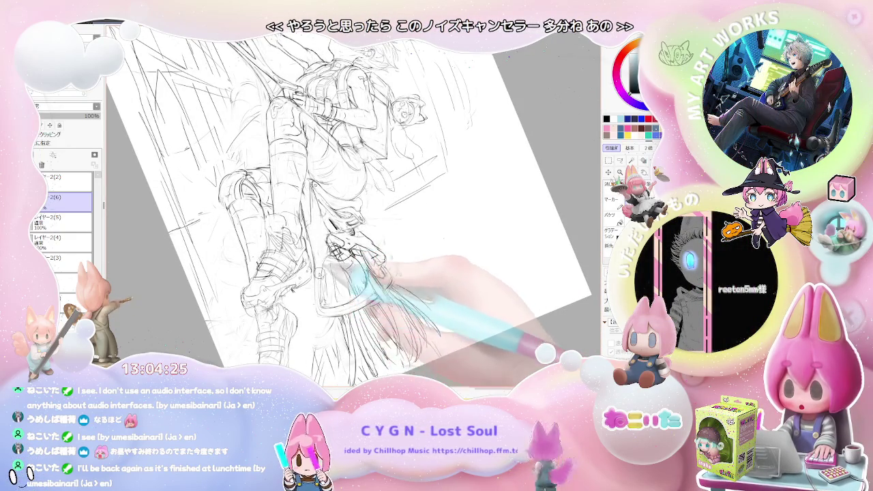
{"action": "key", "text": "ctrl+minus"}
{"action": "key", "text": "Delete"}
{"action": "key", "text": "Delete"}
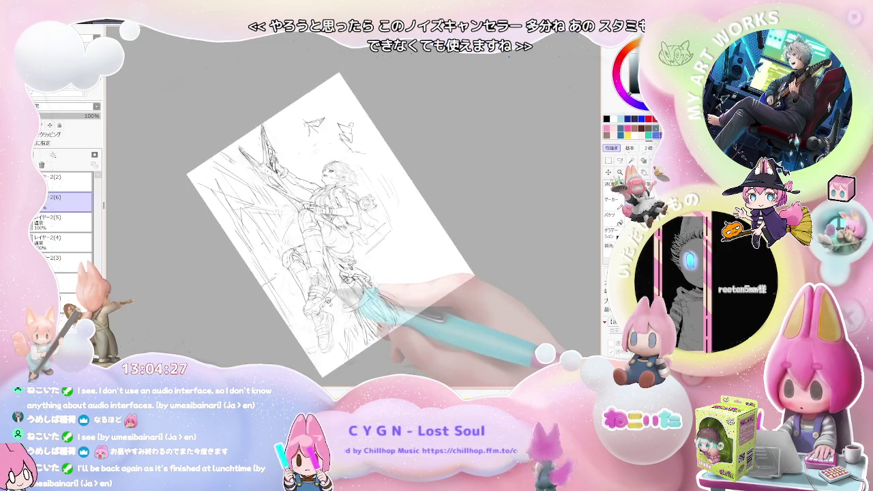
{"action": "key", "text": "Delete"}
{"action": "key", "text": "Delete"}
{"action": "key", "text": "Delete"}
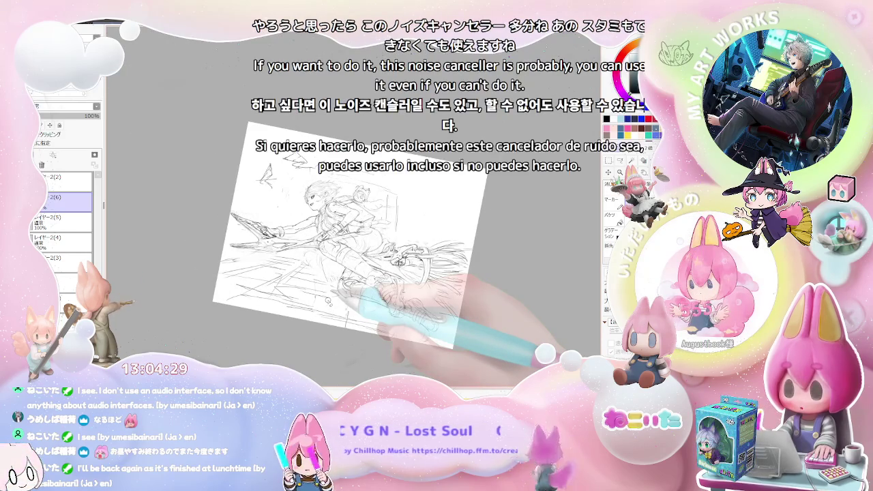
{"action": "key", "text": "ctrl+plus"}
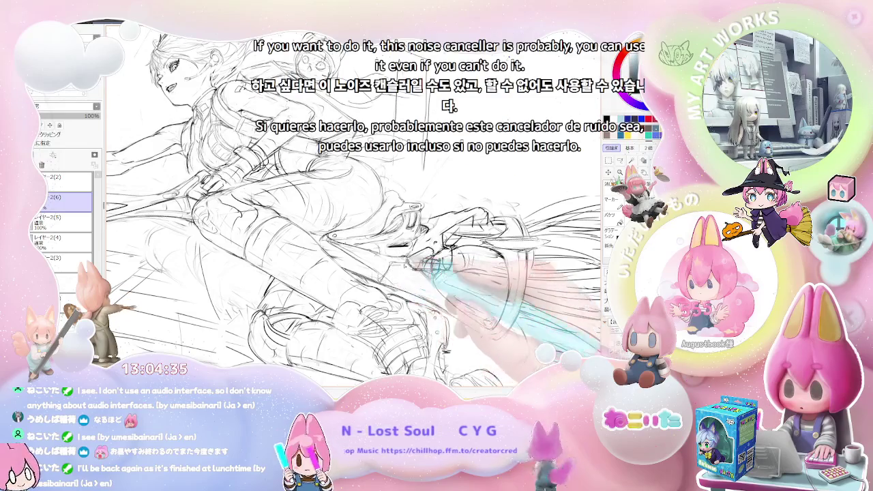
{"action": "key", "text": "ctrl+minus"}
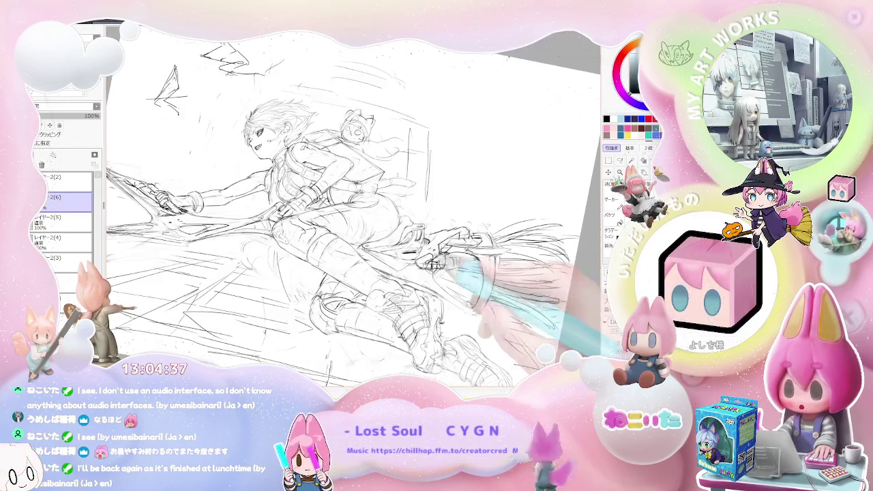
{"action": "key", "text": "ctrl+minus"}
{"action": "key", "text": "ctrl+minus"}
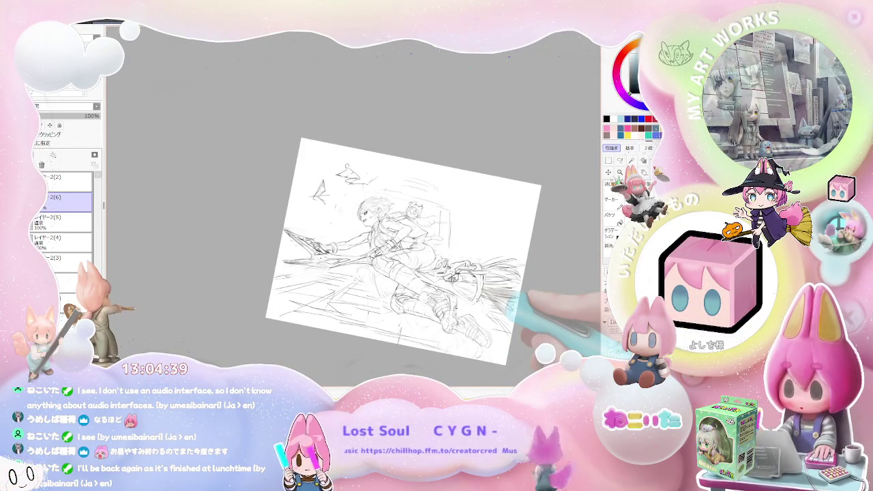
Mirror the view so the rider faces right and enlarge the sketch to fill the workspace
{"action": "key", "text": "h"}
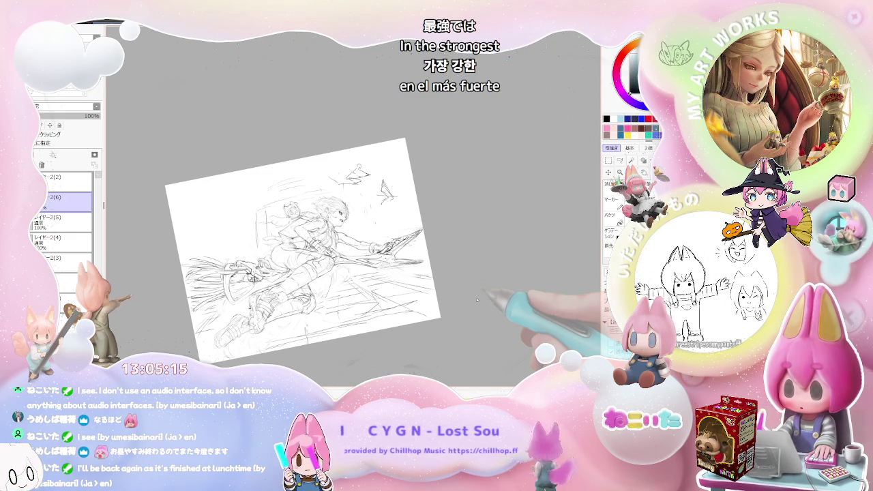
{"action": "key", "text": "ctrl+plus"}
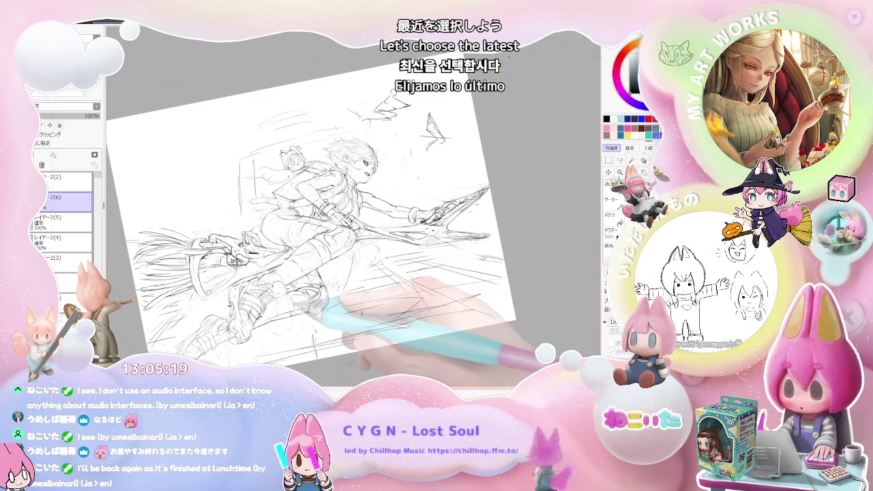
Tilt the sketch to a steeper angle, then bring it upright and enlarged
{"action": "key", "text": "ctrl+plus"}
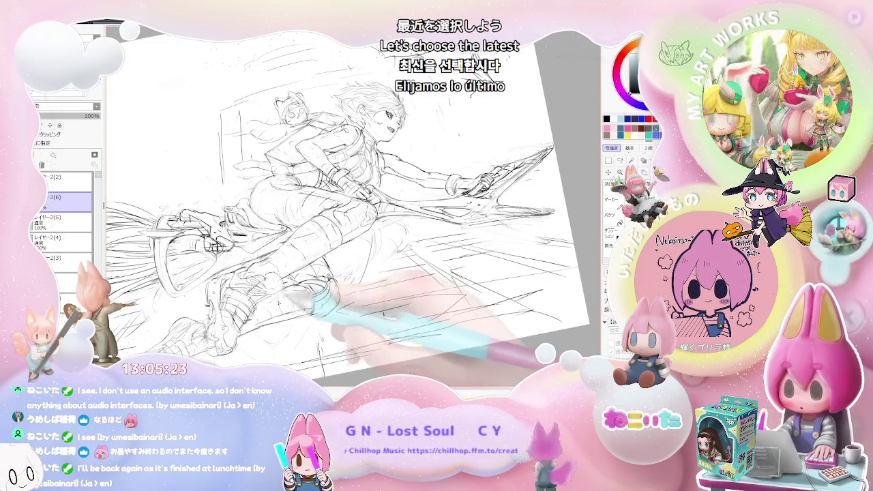
{"action": "key", "text": "ctrl+minus"}
{"action": "key", "text": "Delete"}
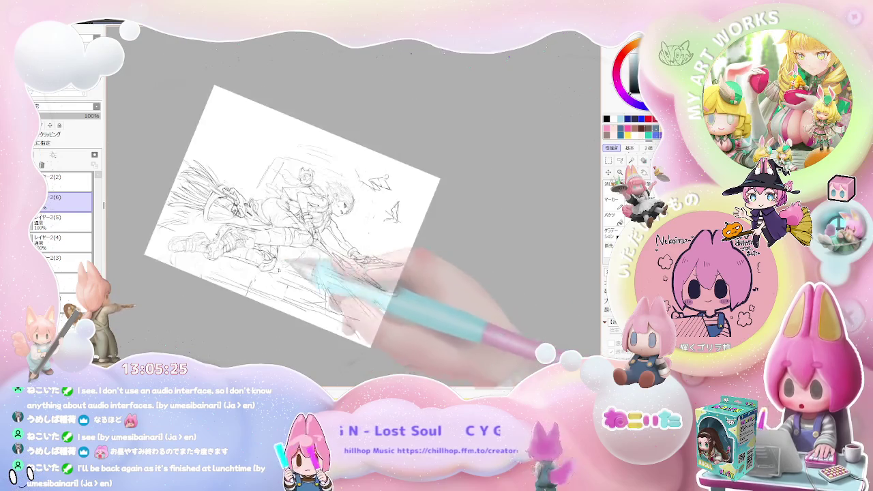
{"action": "key", "text": "ctrl+plus"}
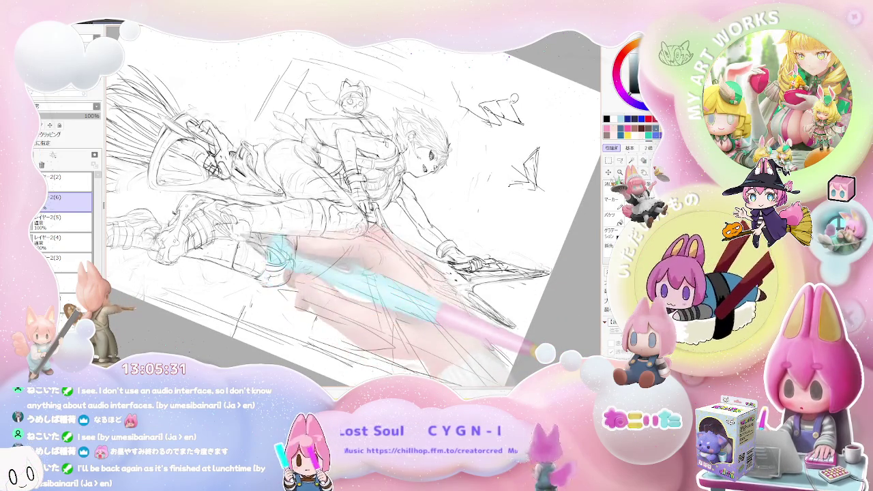
{"action": "key", "text": "ctrl+minus"}
{"action": "key", "text": "Delete"}
{"action": "key", "text": "Delete"}
{"action": "key", "text": "Delete"}
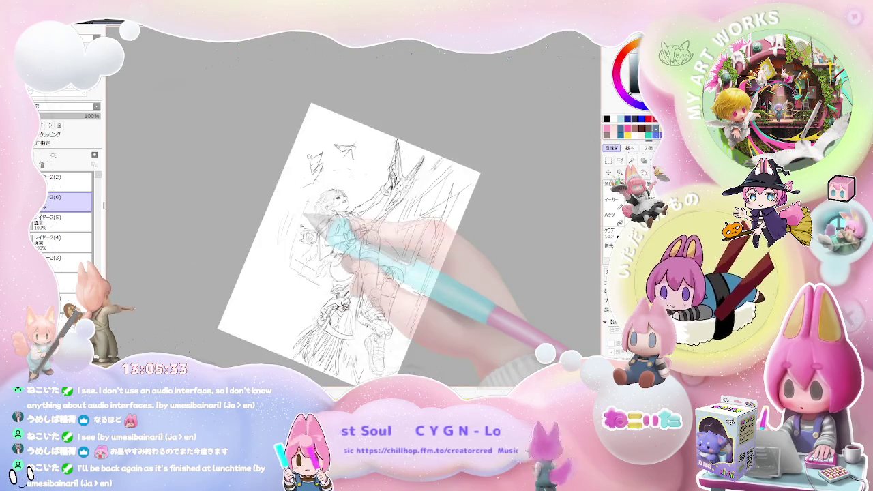
{"action": "key", "text": "ctrl+plus"}
{"action": "key", "text": "ctrl+plus"}
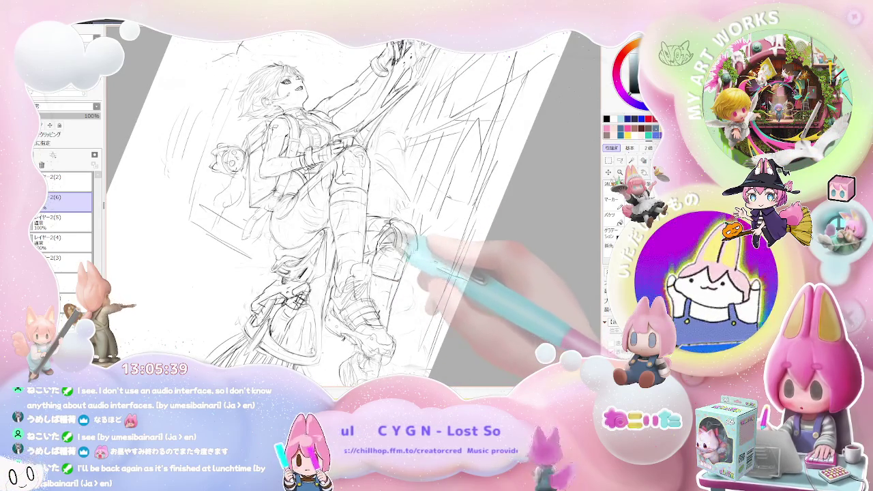
Rotate the canvas toward horizontal, then reset rotation and pan to frame the whole sketch
{"action": "key", "text": "End"}
{"action": "key", "text": "ctrl+minus"}
{"action": "key", "text": "End"}
{"action": "key", "text": "End"}
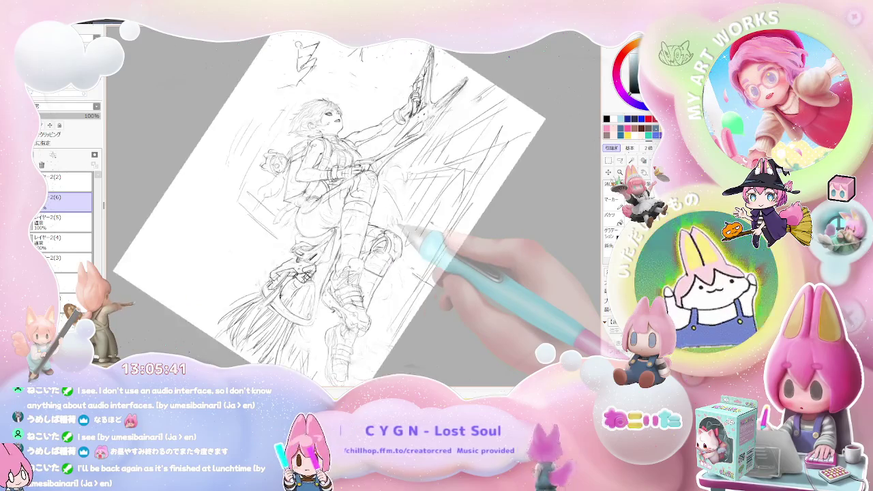
{"action": "key", "text": "End"}
{"action": "key", "text": "End"}
{"action": "key", "text": "End"}
{"action": "key", "text": "End"}
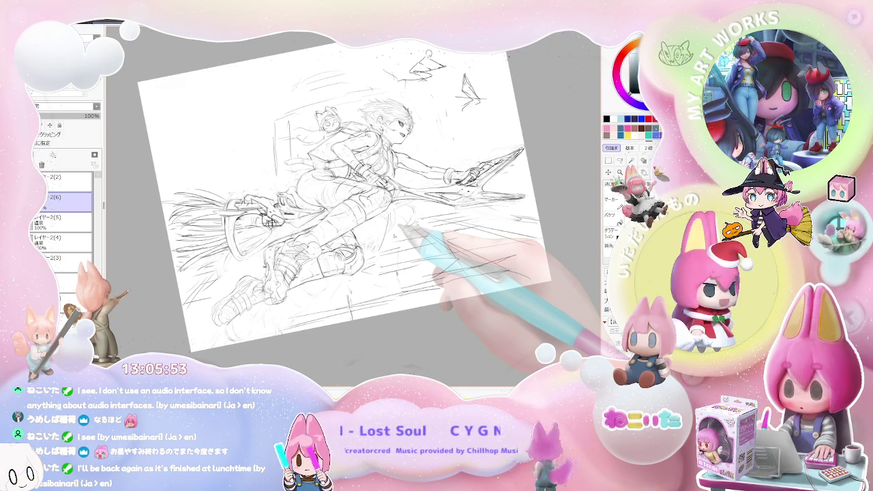
{"action": "key", "text": "Delete"}
{"action": "key", "text": "Delete"}
{"action": "key", "text": "Delete"}
{"action": "key", "text": "Delete"}
{"action": "key", "text": "ctrl+plus"}
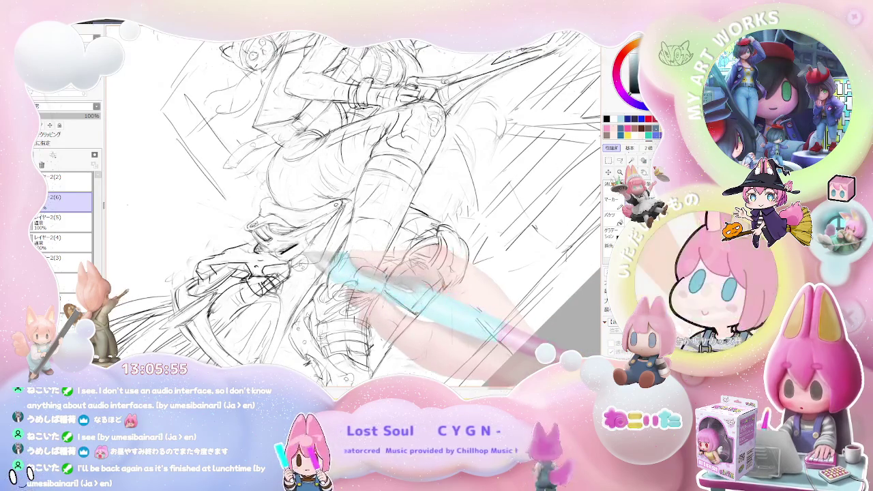
{"action": "key", "text": "Delete"}
{"action": "key", "text": "Delete"}
{"action": "key", "text": "Delete"}
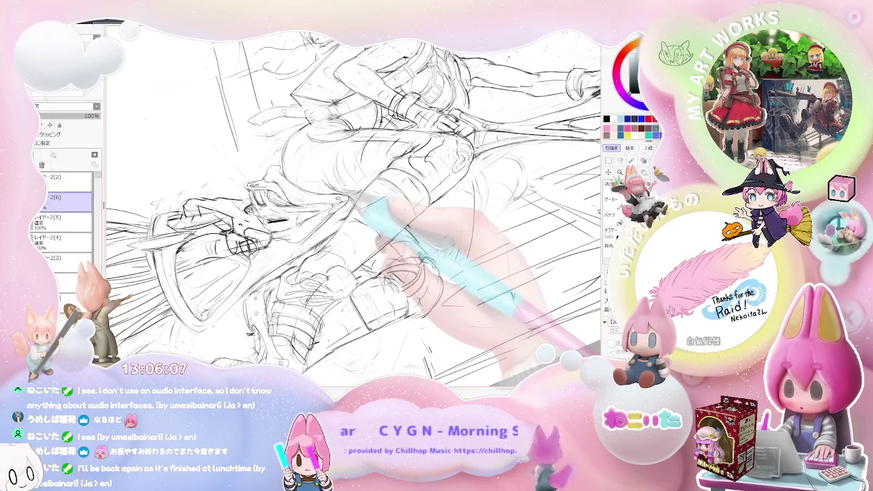
{"action": "key", "text": "minus"}
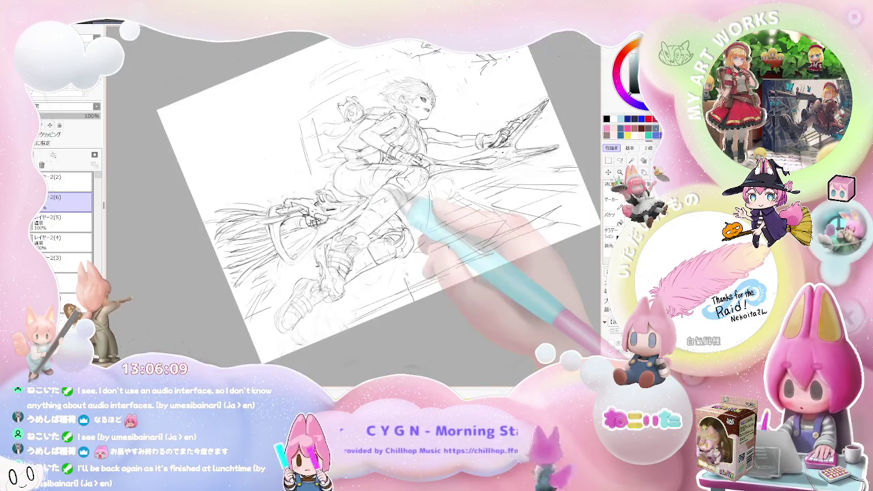
{"action": "key", "text": "Home"}
{"action": "left_click_drag", "start_coordinate": [451, 273], "coordinate": [368, 280]}
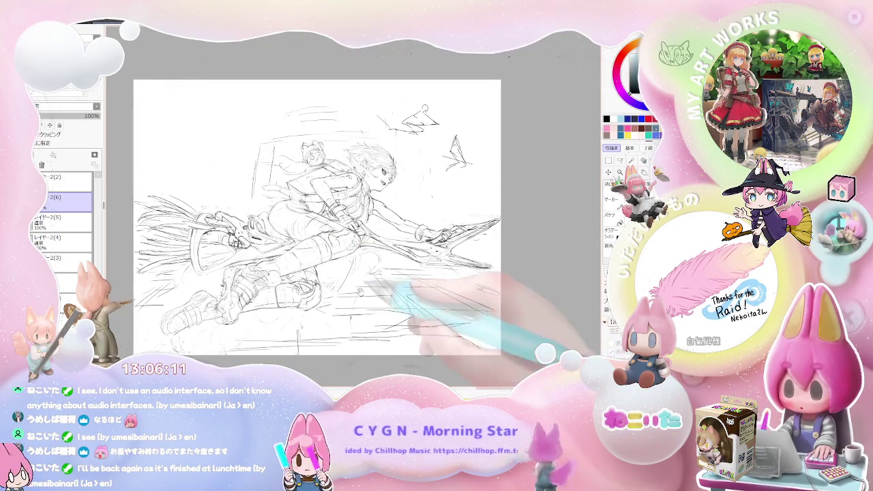
Zoom in on the thigh and knee, mirroring and restoring the view to check the leg
{"action": "key", "text": "plus"}
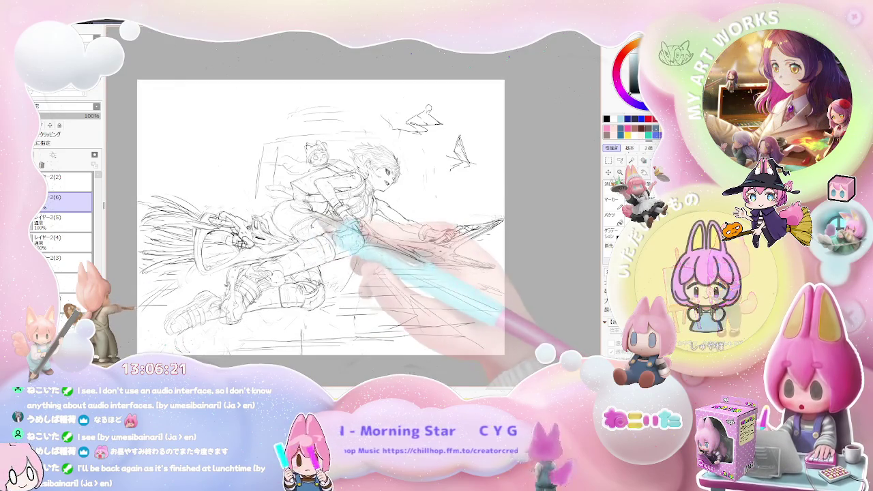
{"action": "key", "text": "ctrl+plus"}
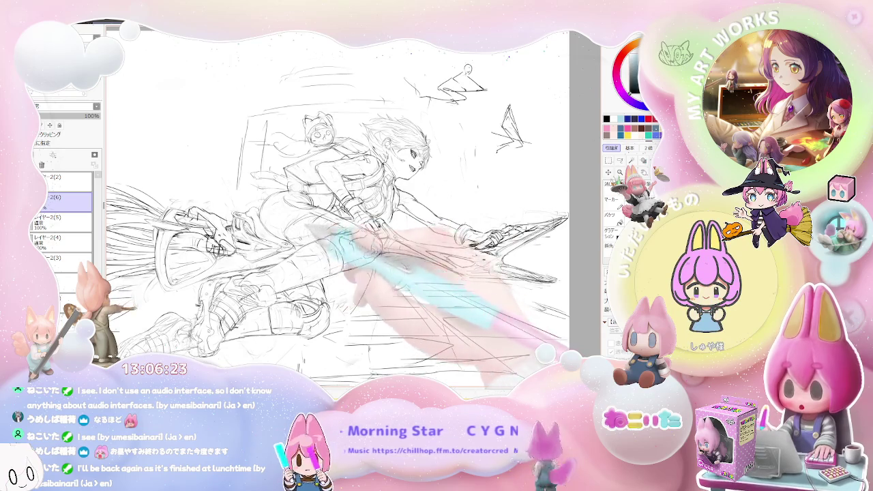
{"action": "key", "text": "h"}
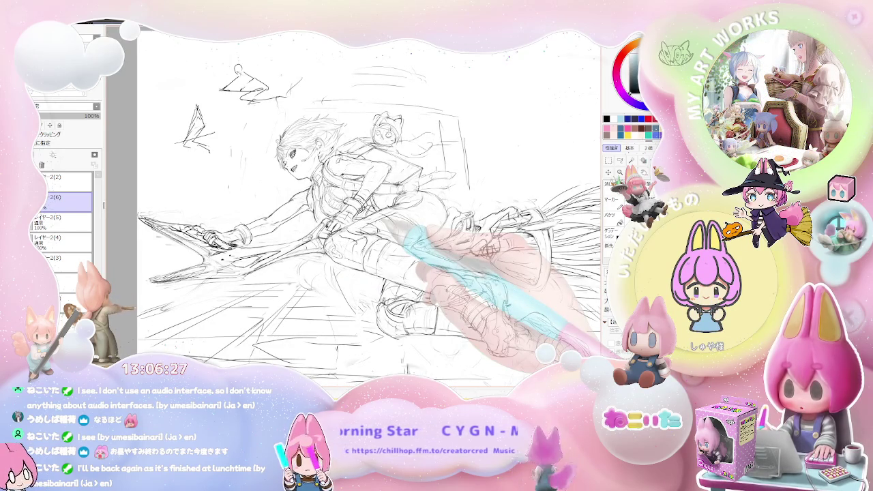
{"action": "key", "text": "ctrl+plus"}
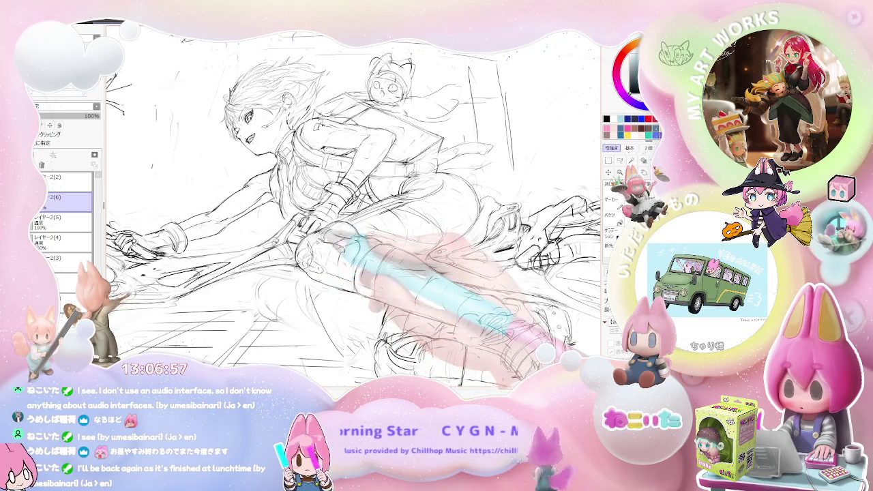
{"action": "key", "text": "h"}
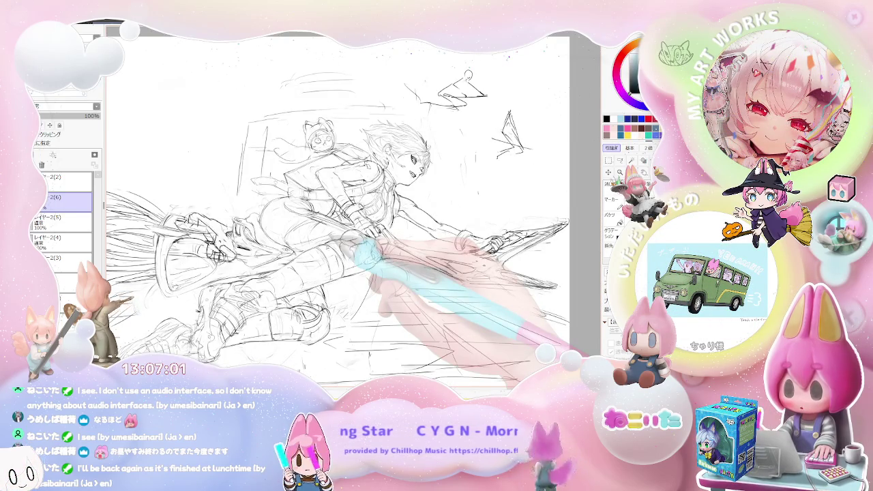
{"action": "key", "text": "h"}
{"action": "key", "text": "h"}
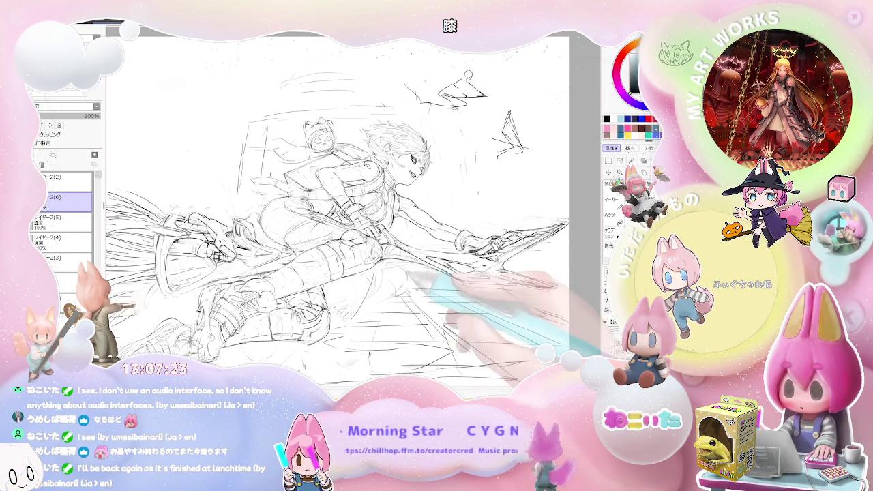
Tilt and zoom strongly onto the torso and cat to redraw their outlines
{"action": "key", "text": "Delete"}
{"action": "key", "text": "ctrl+plus"}
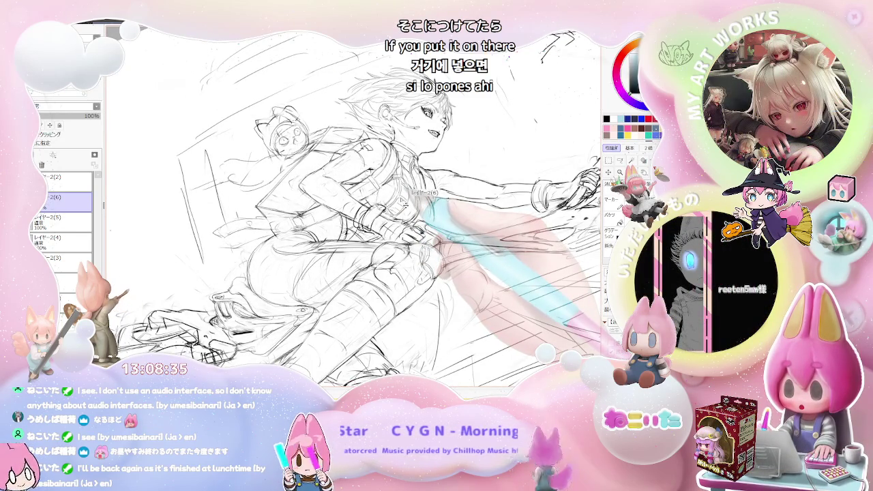
{"action": "key", "text": "Delete"}
{"action": "key", "text": "Delete"}
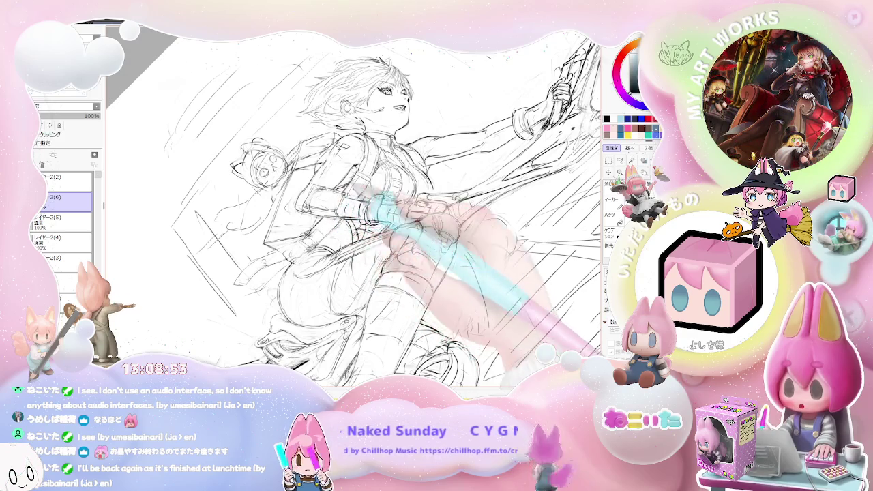
Rotate, mirror and zoom onto the upper body, then add a pencil stroke to the arm
{"action": "key", "text": "Delete"}
{"action": "key", "text": "h"}
{"action": "key", "text": "Delete"}
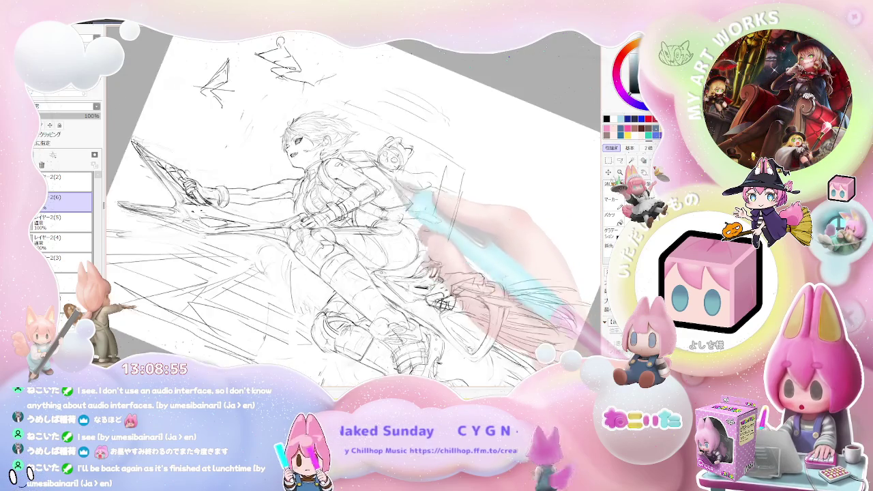
{"action": "scroll", "coordinate": [353, 205], "scroll_direction": "up", "scroll_amount": 3}
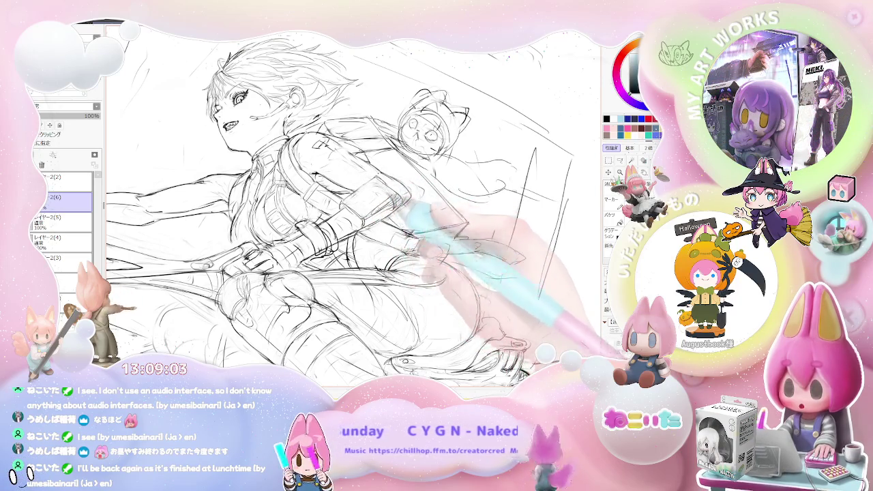
{"action": "key", "text": "End"}
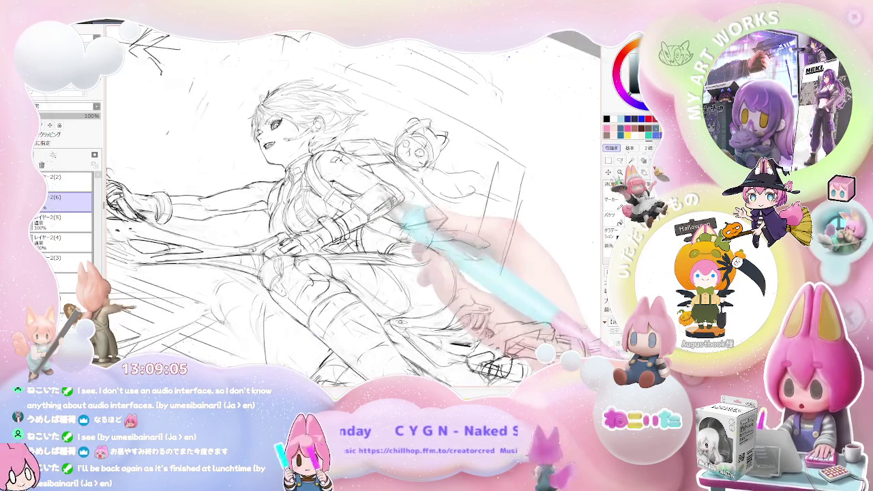
{"action": "key", "text": "End"}
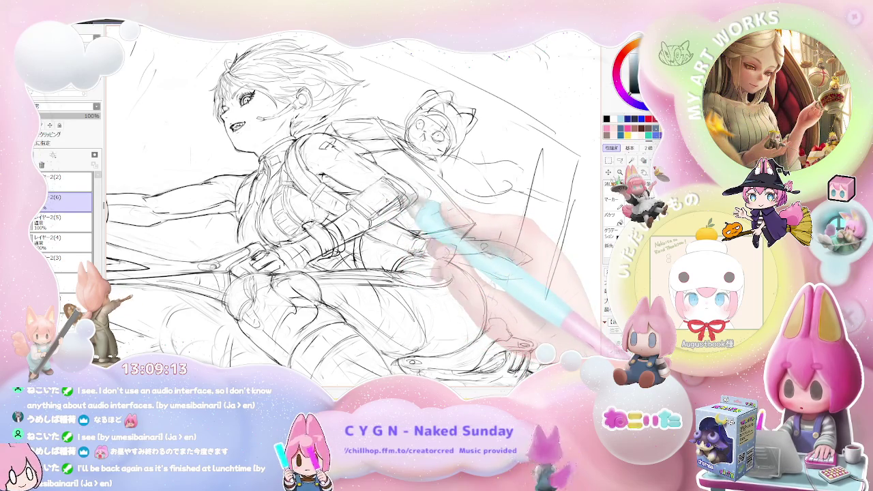
{"action": "key", "text": "ctrl+plus"}
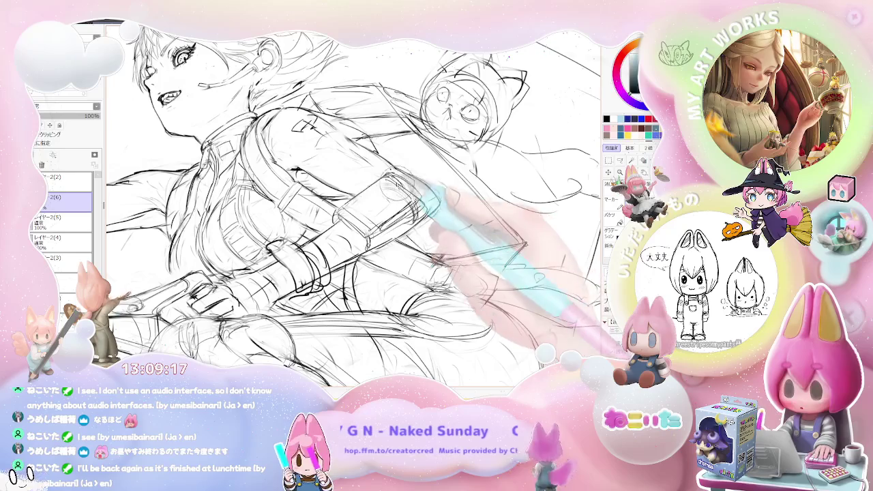
{"action": "key", "text": "ctrl+minus"}
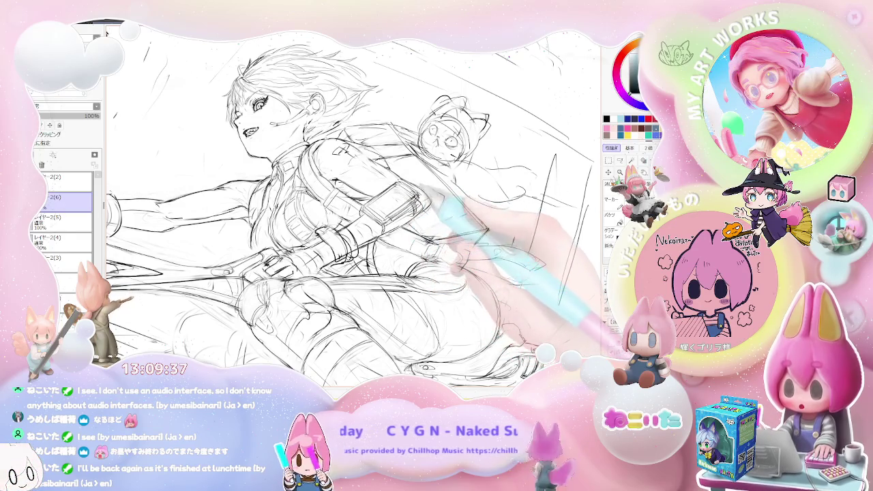
{"action": "left_click_drag", "start_coordinate": [551, 154], "coordinate": [542, 212]}
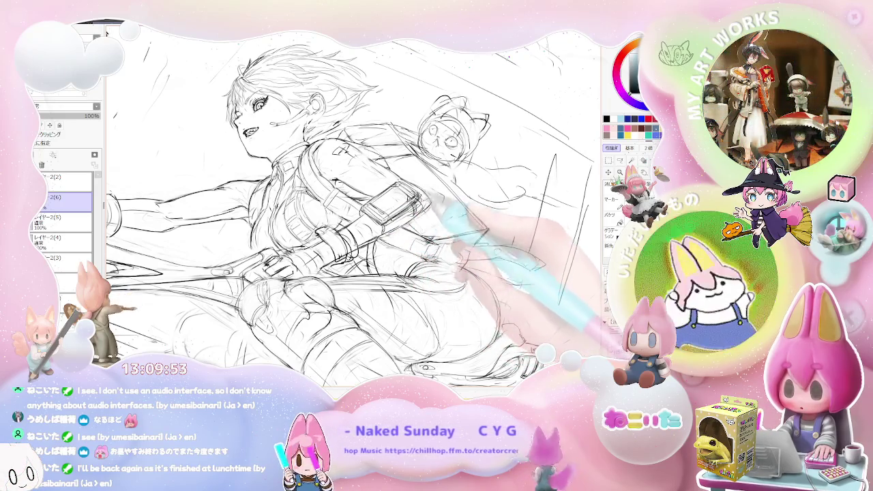
Zoom out, mirror so the rider faces right, and rock the rotation toward upright
{"action": "key", "text": "minus"}
{"action": "key", "text": "End"}
{"action": "key", "text": "Delete"}
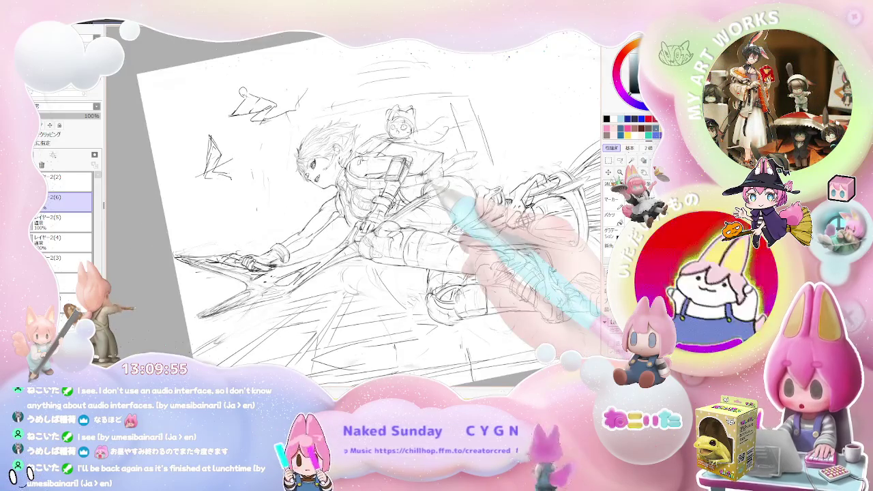
{"action": "key", "text": "Insert"}
{"action": "key", "text": "Delete"}
{"action": "key", "text": "Delete"}
{"action": "key", "text": "Delete"}
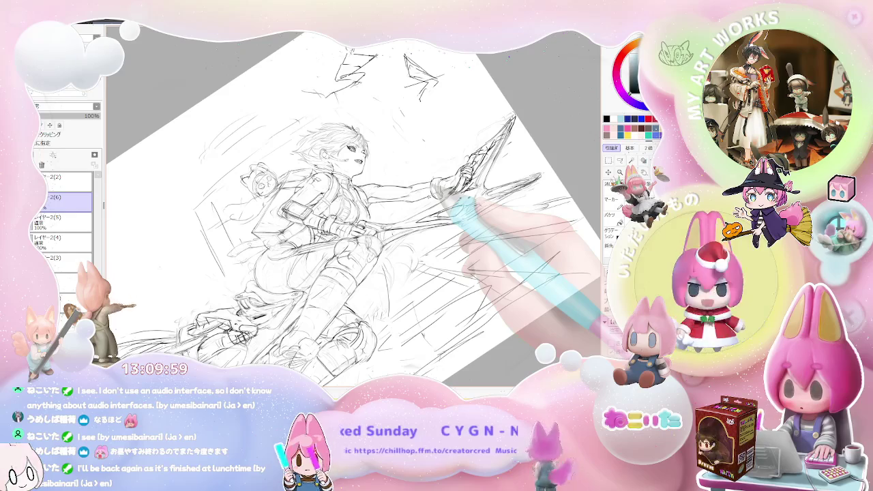
{"action": "key", "text": "End"}
{"action": "key", "text": "End"}
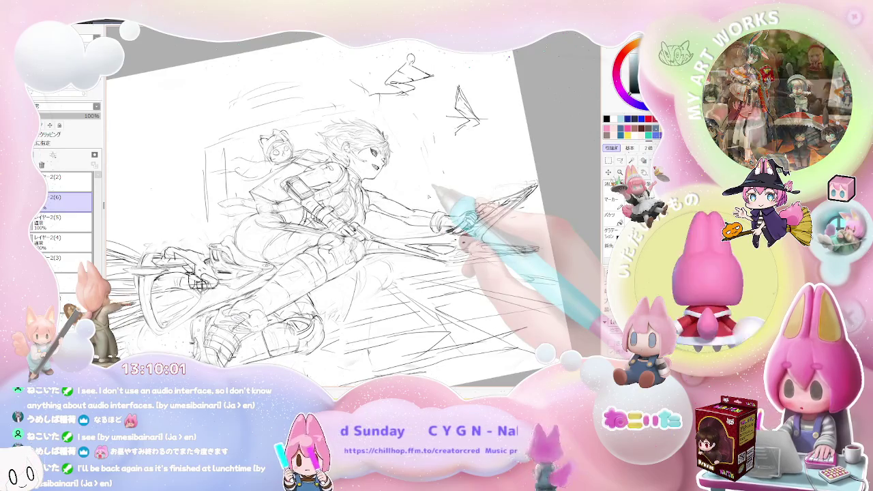
{"action": "key", "text": "Delete"}
{"action": "key", "text": "Delete"}
{"action": "key", "text": "End"}
{"action": "key", "text": "End"}
{"action": "key", "text": "End"}
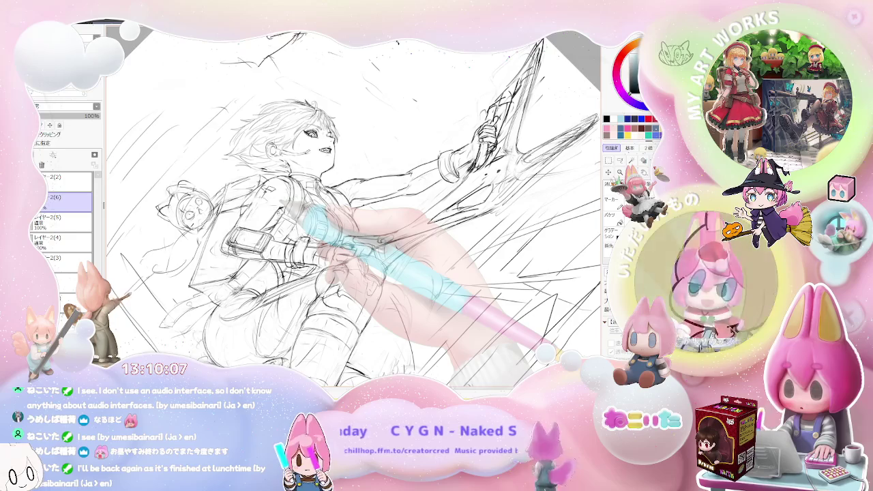
Turn the figure upright and zoom in closely for detailed work
{"action": "key", "text": "End"}
{"action": "key", "text": "End"}
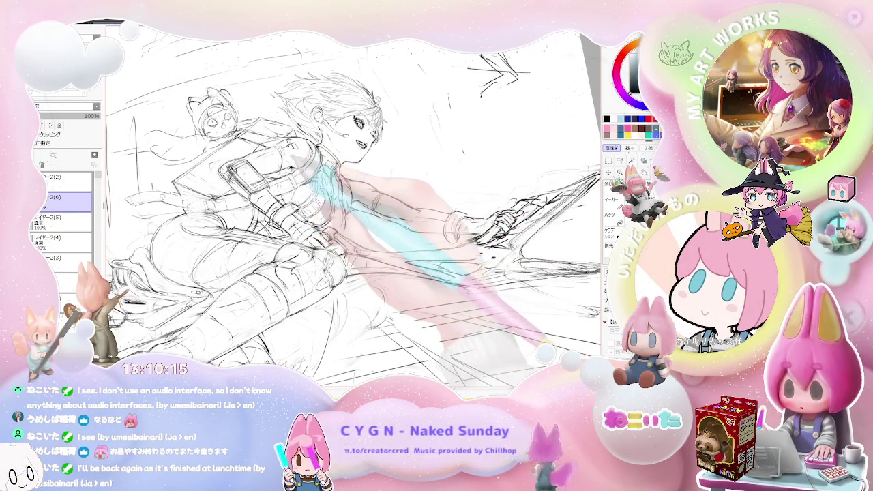
{"action": "key", "text": "Delete"}
{"action": "key", "text": "Delete"}
{"action": "key", "text": "Delete"}
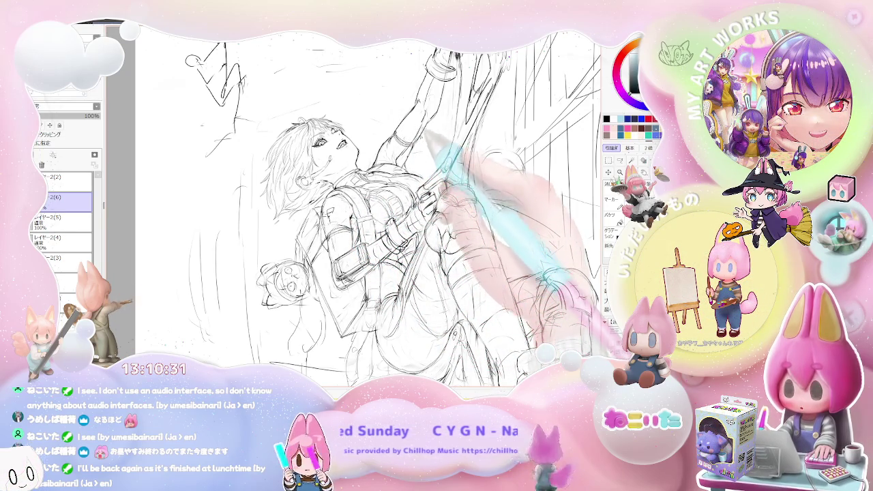
{"action": "key", "text": "ctrl+minus"}
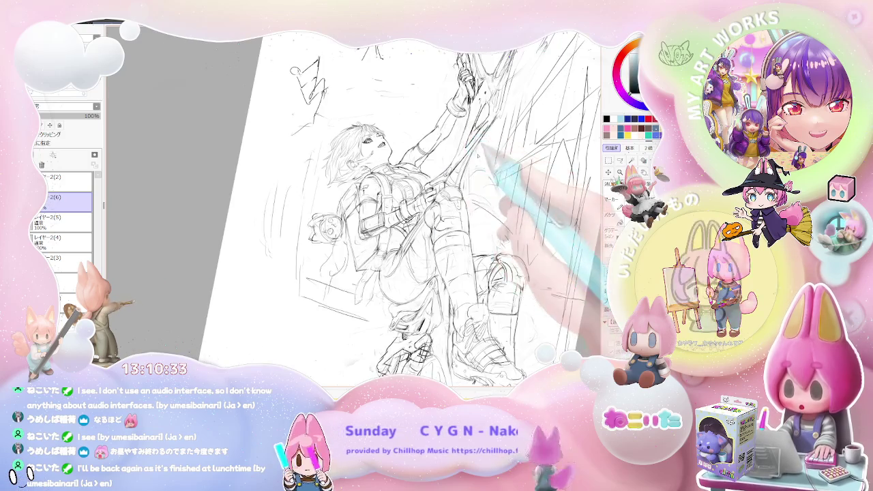
{"action": "key", "text": "Home"}
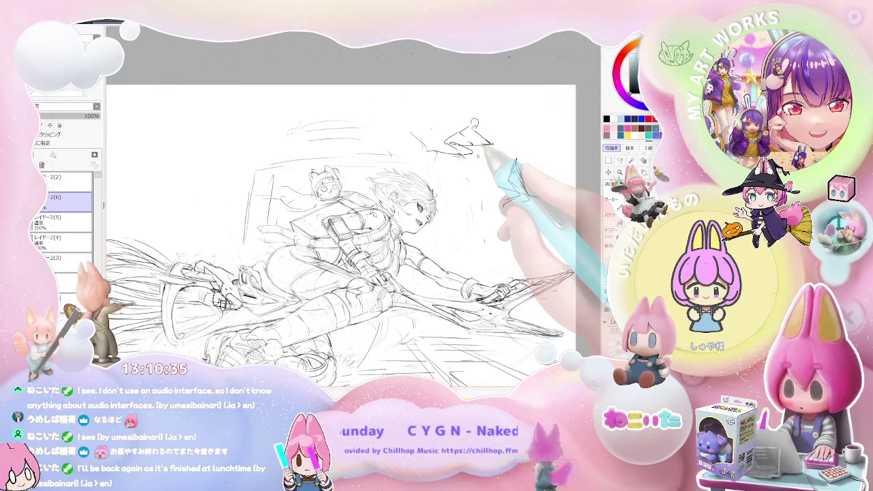
{"action": "key", "text": "ctrl+minus"}
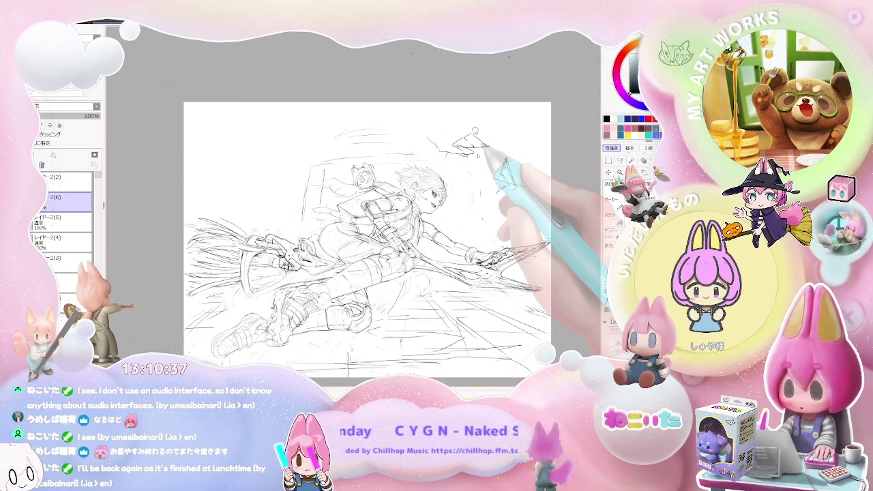
{"action": "key", "text": "Delete"}
{"action": "key", "text": "Delete"}
{"action": "key", "text": "Delete"}
{"action": "key", "text": "Delete"}
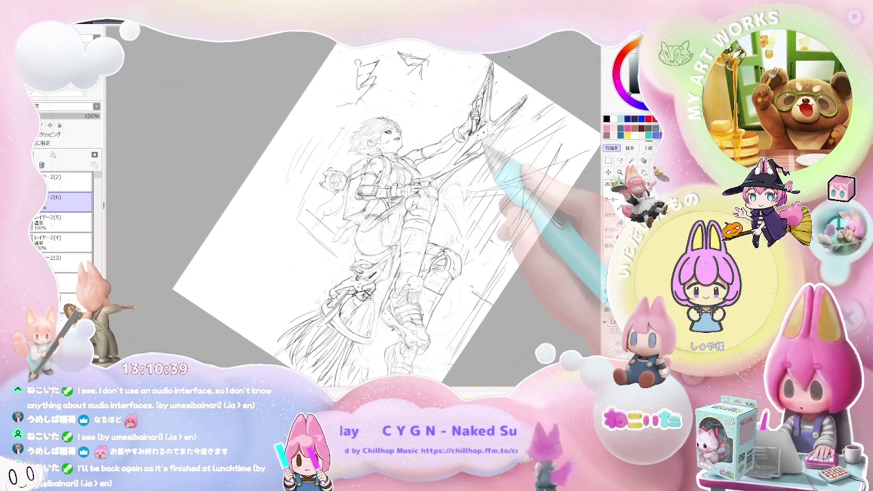
{"action": "key", "text": "End"}
{"action": "key", "text": "End"}
{"action": "key", "text": "ctrl+plus"}
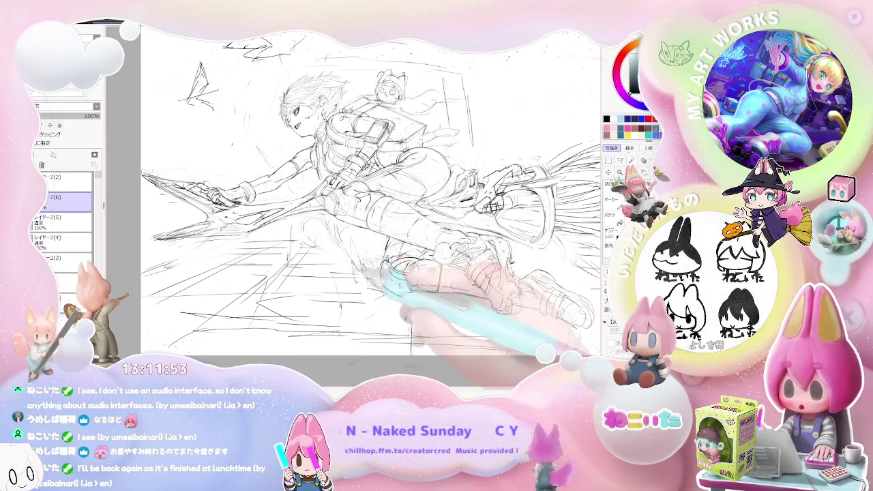
Scroll the view right after firming up the legs and boots
{"action": "scroll", "coordinate": [369, 197], "scroll_direction": "right", "scroll_amount": 5}
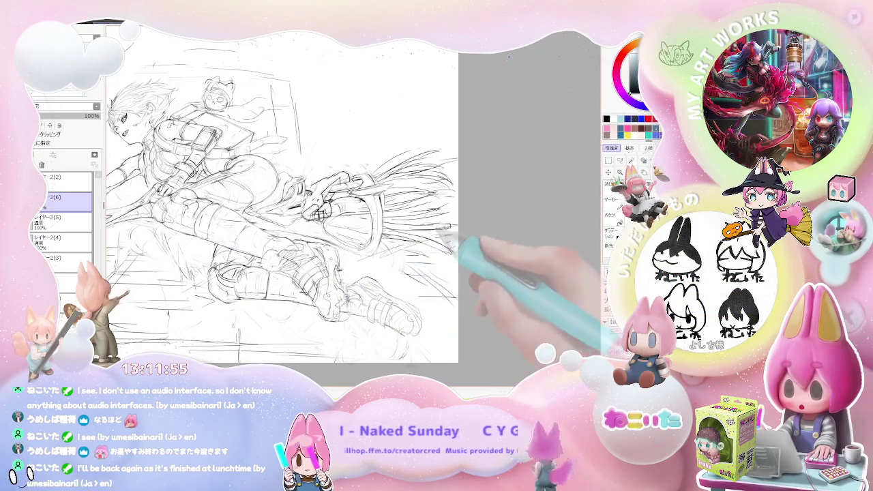
Draw speed lines trailing behind the broom bristles, then mirror the view to check balance
{"action": "key", "text": "Home"}
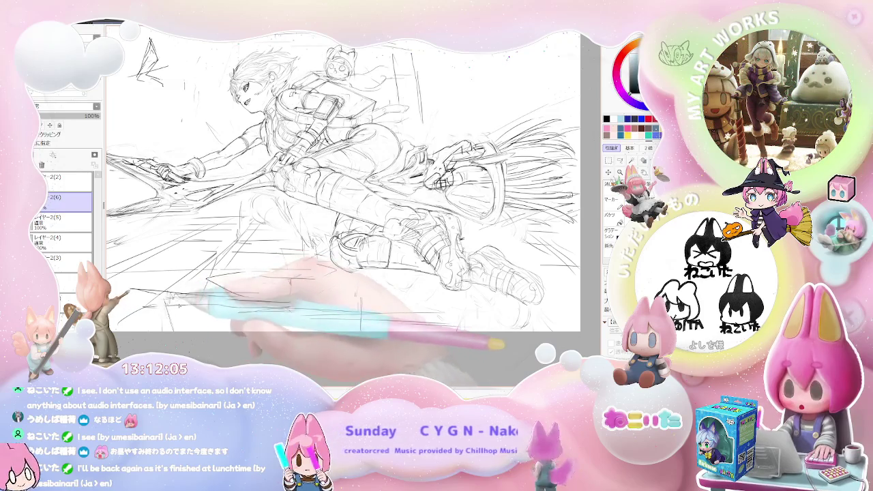
{"action": "key", "text": "minus"}
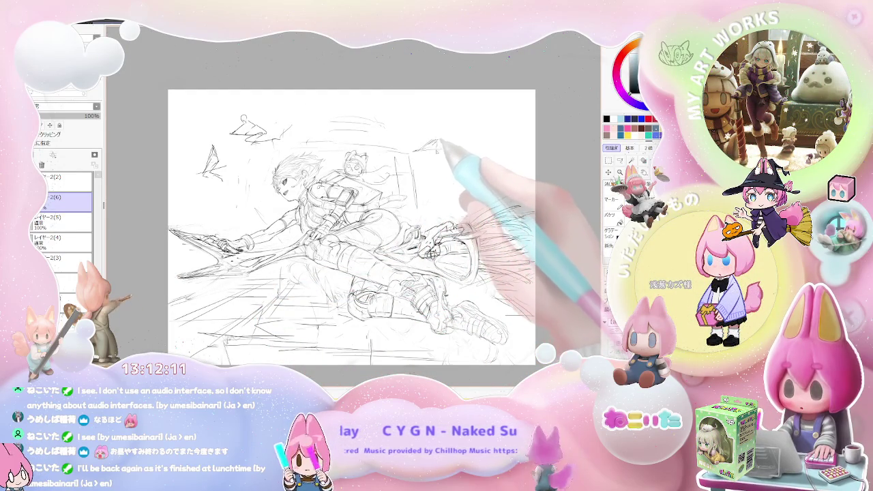
{"action": "left_click_drag", "start_coordinate": [427, 141], "coordinate": [497, 120]}
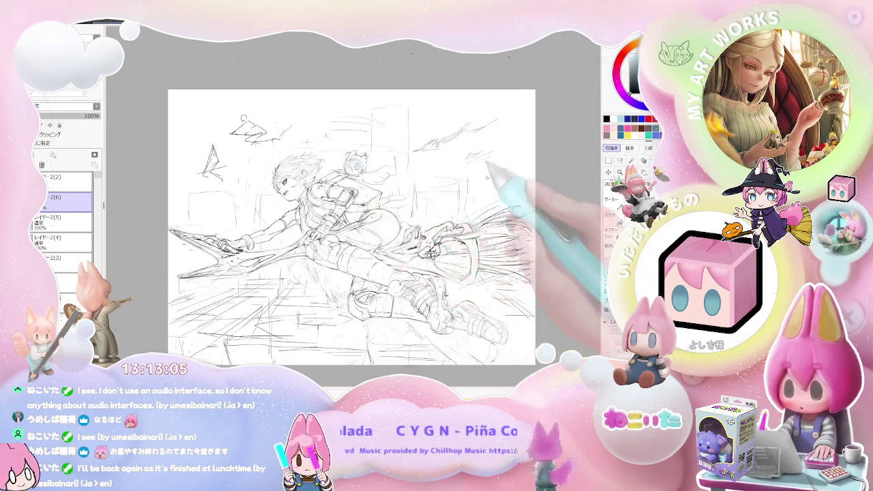
{"action": "key", "text": "h"}
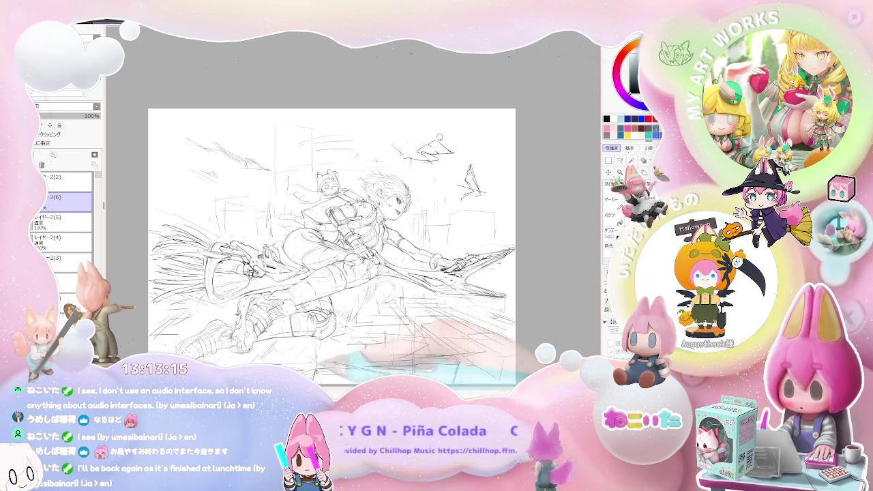
Hatch the lower-right background beneath the front blade with a few more pencil strokes
{"action": "mouse_move", "coordinate": [310, 386]}
{"action": "left_mouse_down"}
{"action": "mouse_move", "coordinate": [312, 318]}
{"action": "mouse_move", "coordinate": [339, 298]}
{"action": "left_mouse_up"}
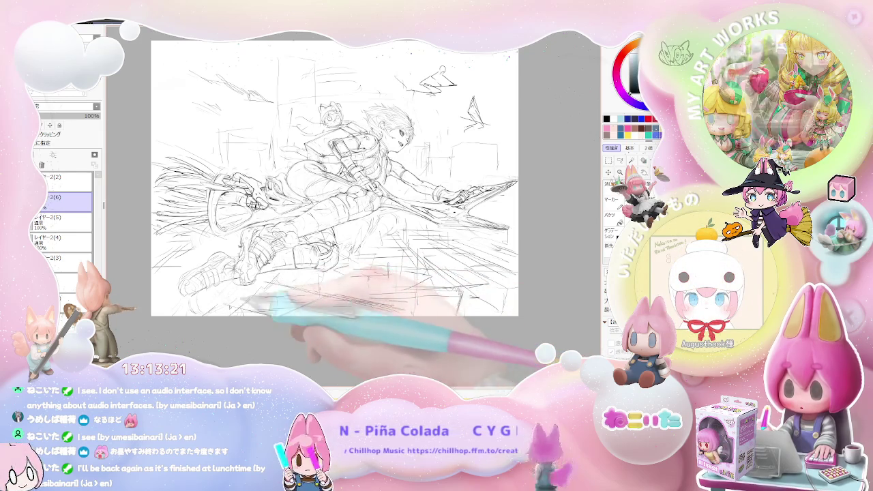
{"action": "left_click_drag", "start_coordinate": [409, 286], "coordinate": [424, 281]}
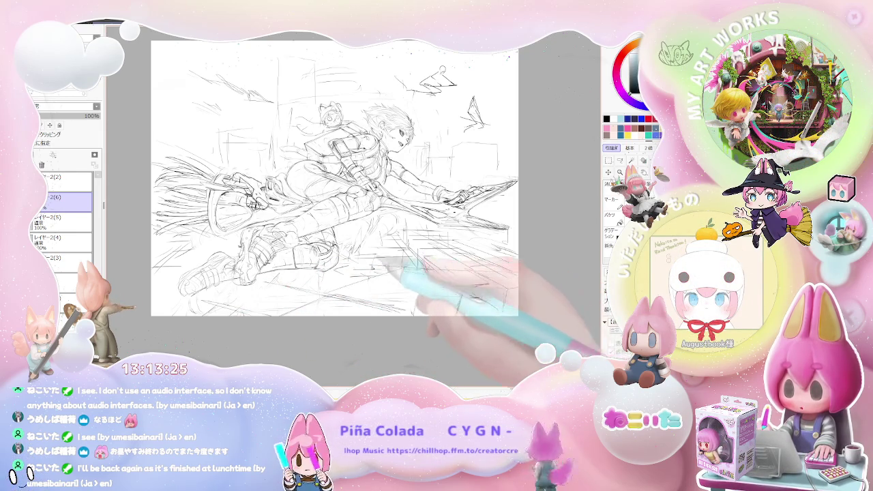
{"action": "left_click_drag", "start_coordinate": [395, 273], "coordinate": [420, 279]}
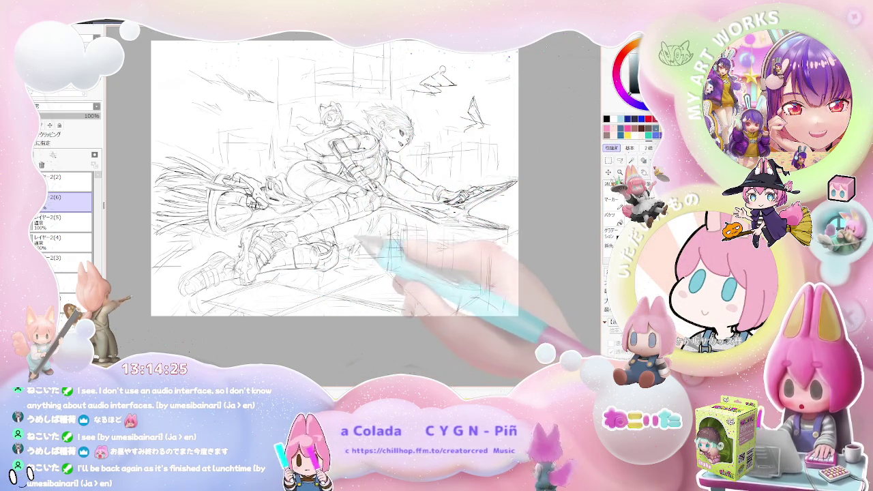
{"action": "key", "text": "h"}
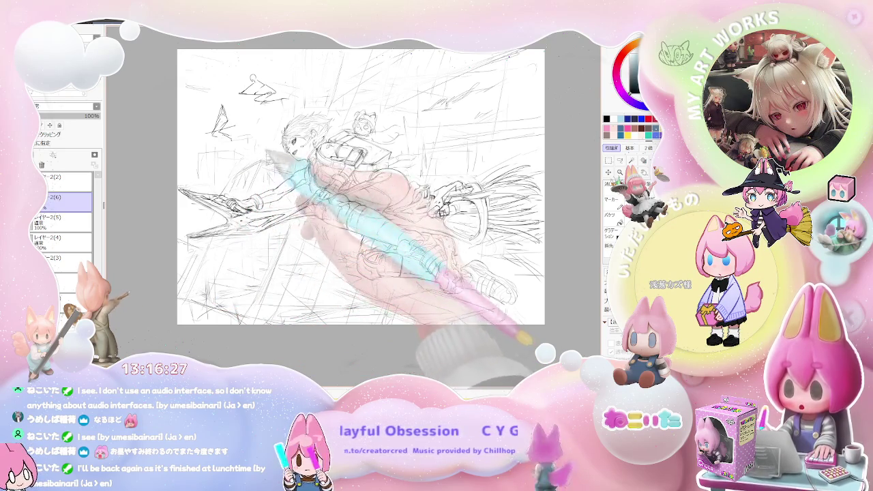
Flip the view horizontally so the figure faces right
{"action": "key", "text": "h"}
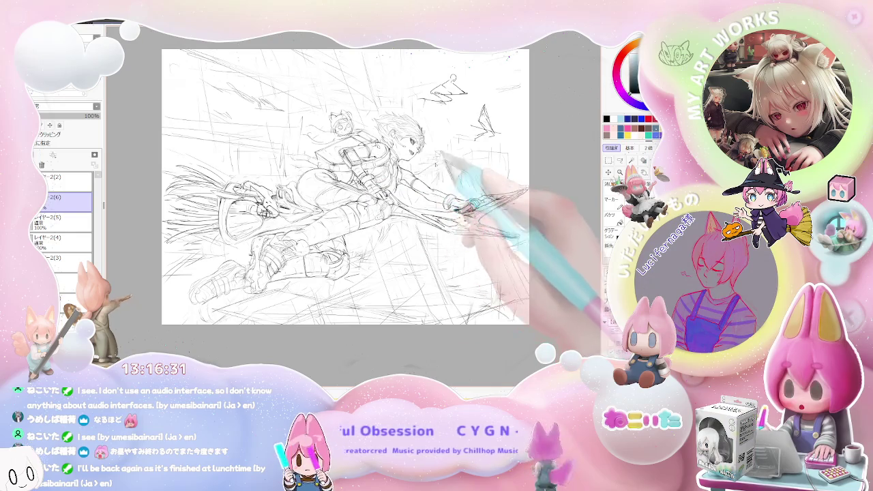
{"action": "left_click_drag", "start_coordinate": [426, 169], "coordinate": [337, 194]}
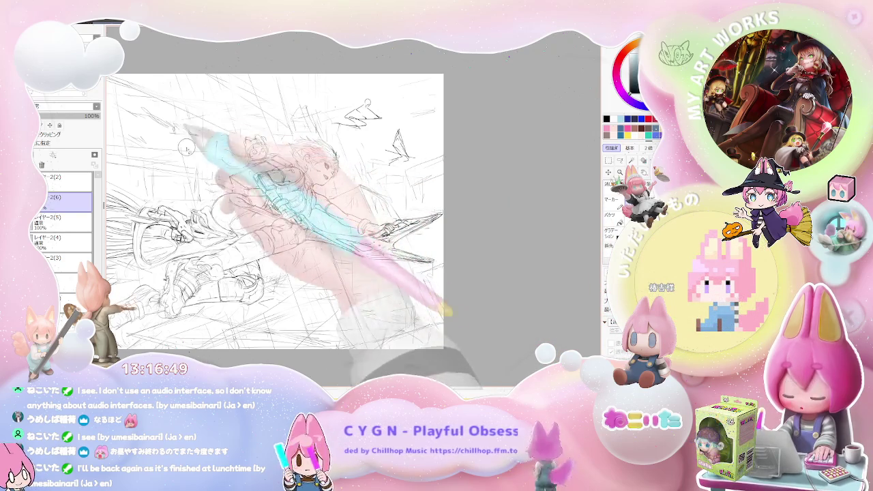
{"action": "left_click_drag", "start_coordinate": [306, 326], "coordinate": [327, 290]}
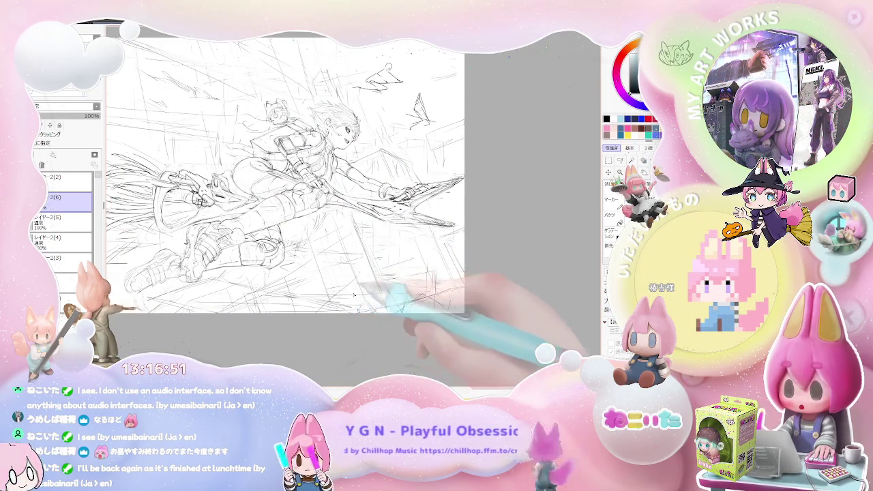
{"action": "scroll", "coordinate": [360, 302], "scroll_direction": "down", "scroll_amount": 2}
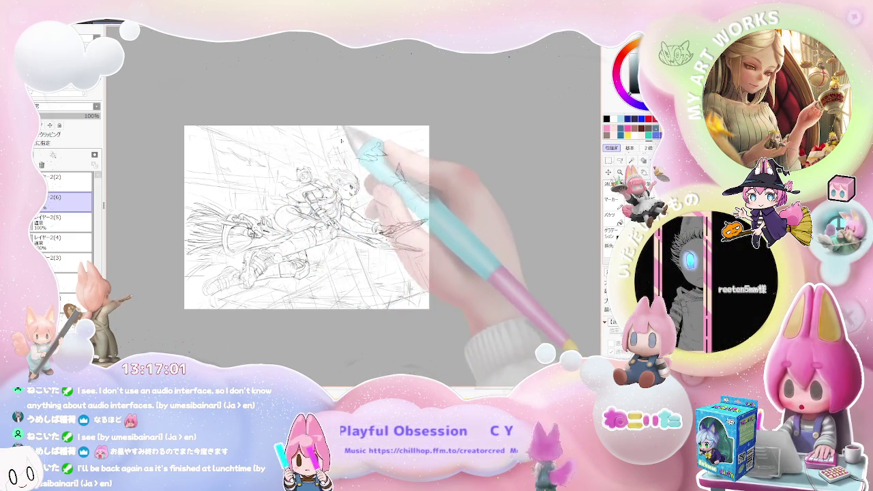
{"action": "key", "text": "h"}
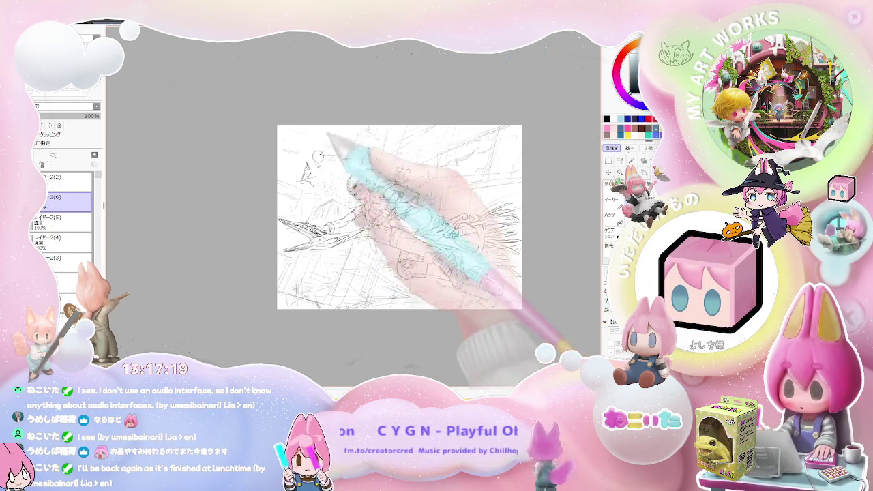
{"action": "key", "text": "h"}
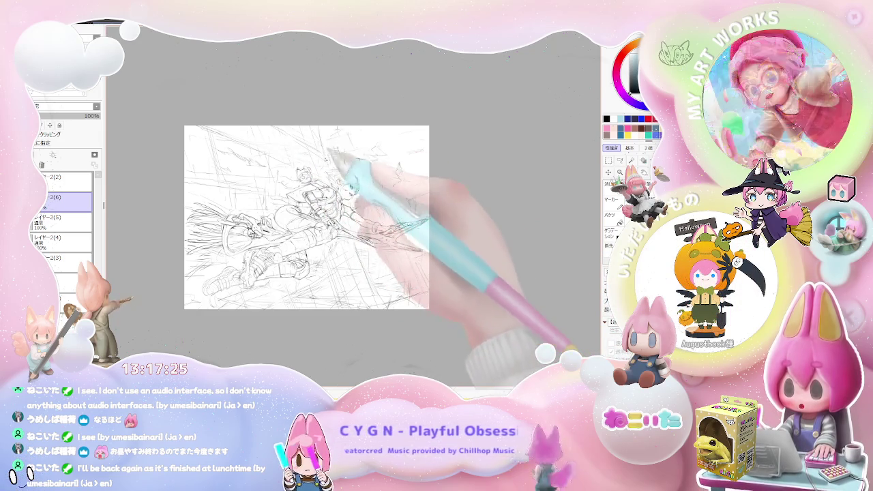
{"action": "scroll", "coordinate": [393, 142], "scroll_direction": "up", "scroll_amount": 2}
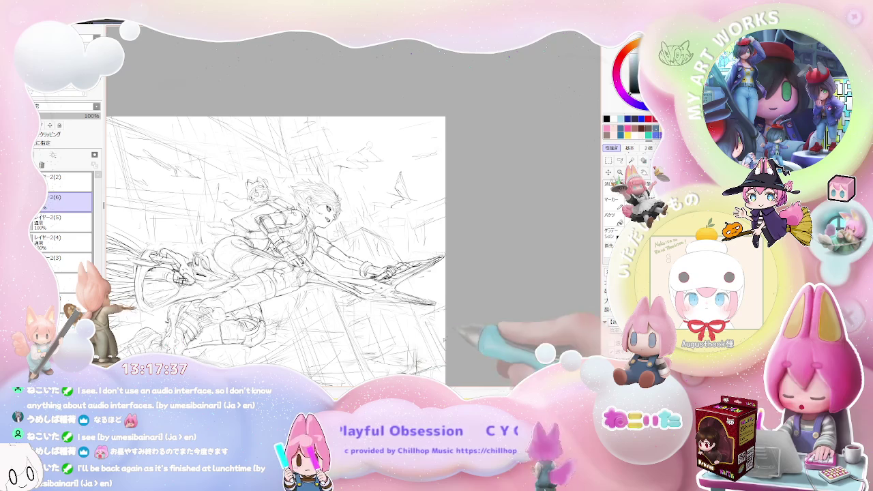
{"action": "scroll", "coordinate": [472, 334], "scroll_direction": "up", "scroll_amount": 1}
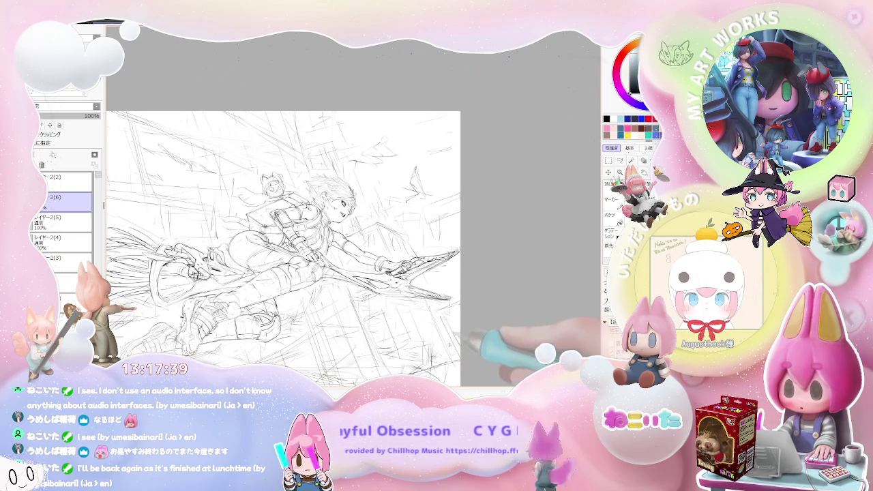
{"action": "left_click_drag", "start_coordinate": [450, 341], "coordinate": [478, 315]}
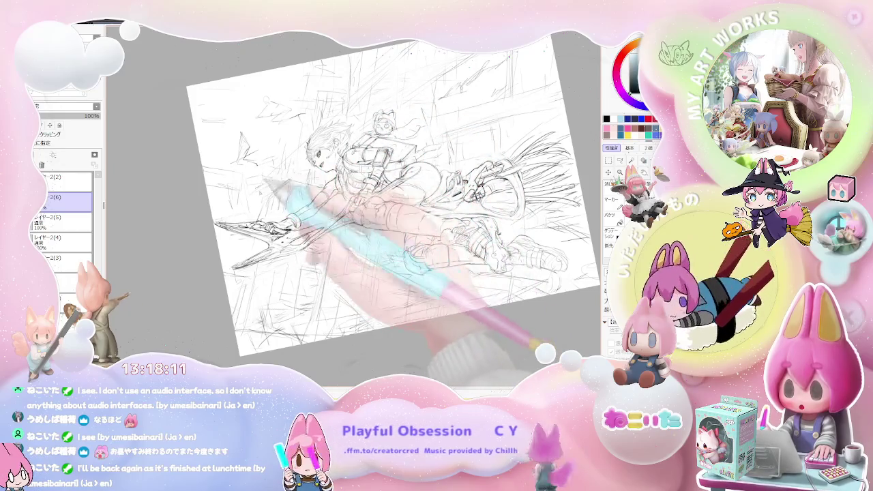
Add spiky pencil strokes to the right-side background with the view mirrored and zoomed out
{"action": "key", "text": "h"}
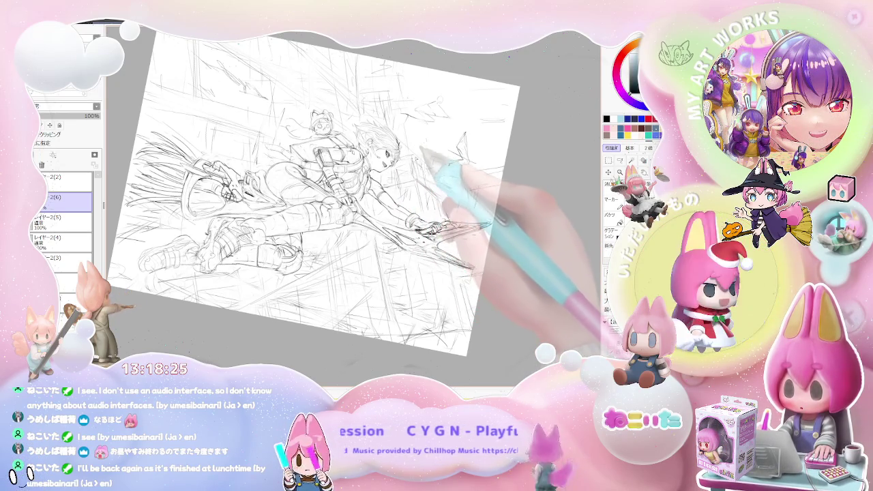
{"action": "key", "text": "ctrl+minus"}
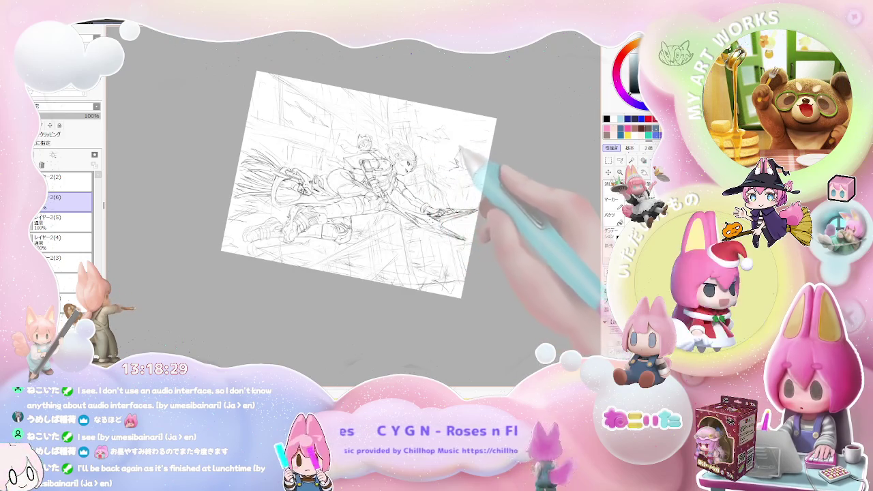
{"action": "scroll", "coordinate": [454, 153], "scroll_direction": "up", "scroll_amount": 2}
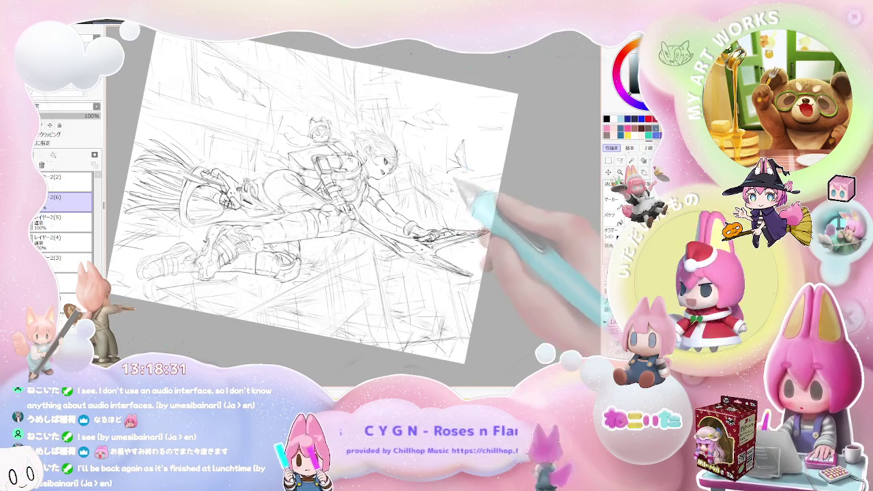
{"action": "key", "text": "Home"}
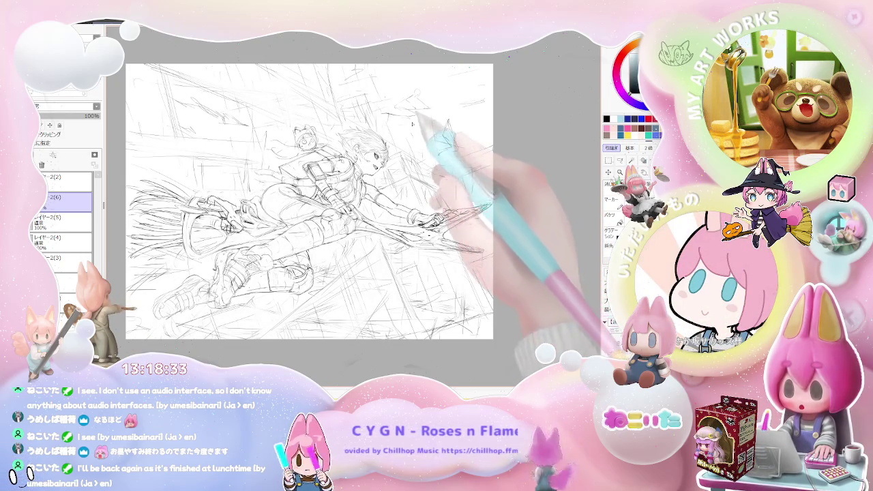
{"action": "left_click_drag", "start_coordinate": [447, 122], "coordinate": [443, 146]}
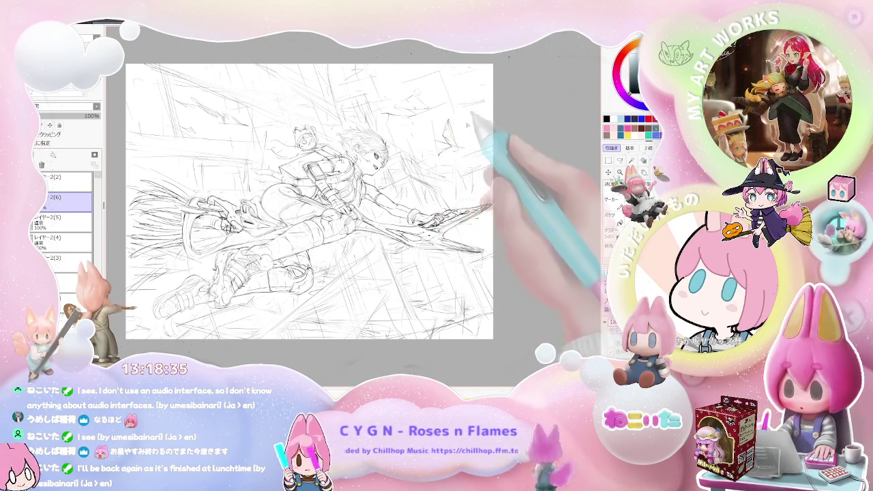
Tilt the canvas view both ways and back toward level to check the sketch
{"action": "key", "text": "End"}
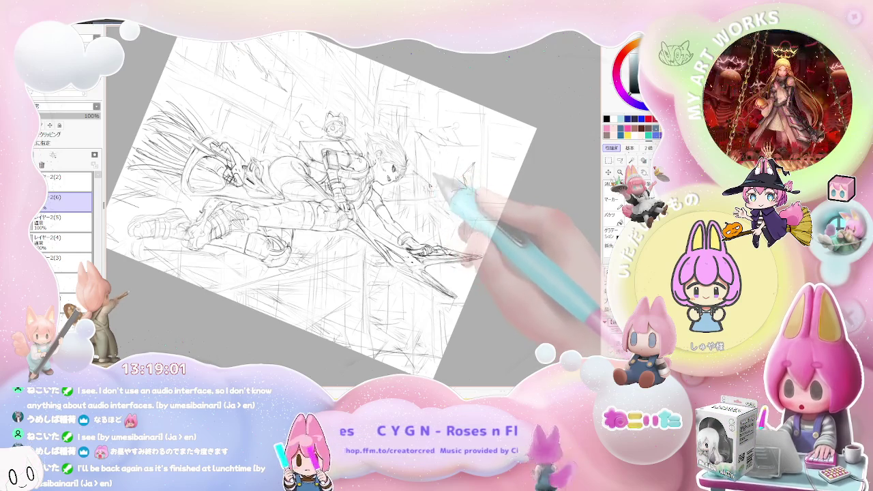
{"action": "key", "text": "Delete"}
{"action": "key", "text": "Delete"}
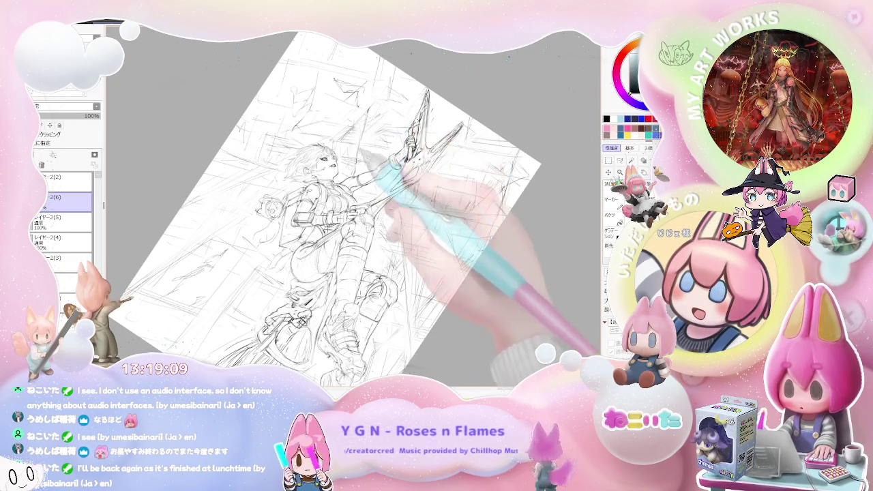
{"action": "left_click_drag", "start_coordinate": [354, 143], "coordinate": [457, 187]}
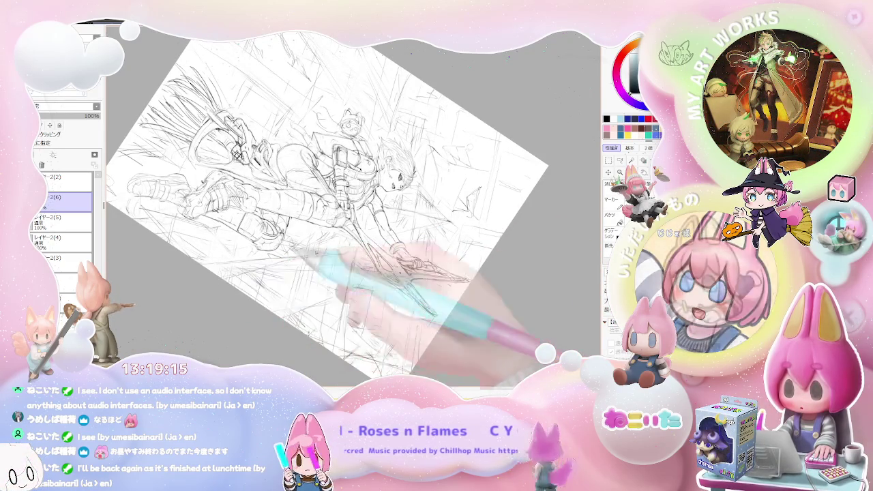
{"action": "left_click_drag", "start_coordinate": [403, 263], "coordinate": [362, 252]}
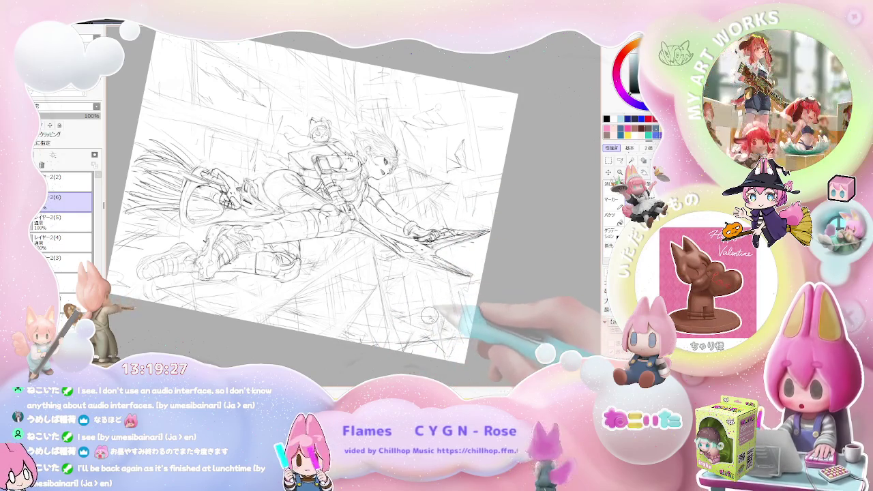
{"action": "key", "text": "h"}
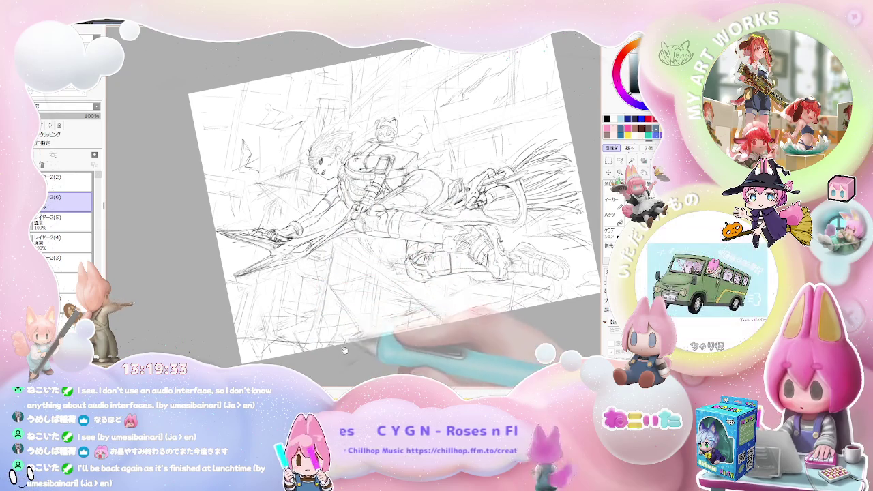
{"action": "left_click_drag", "start_coordinate": [285, 297], "coordinate": [292, 282]}
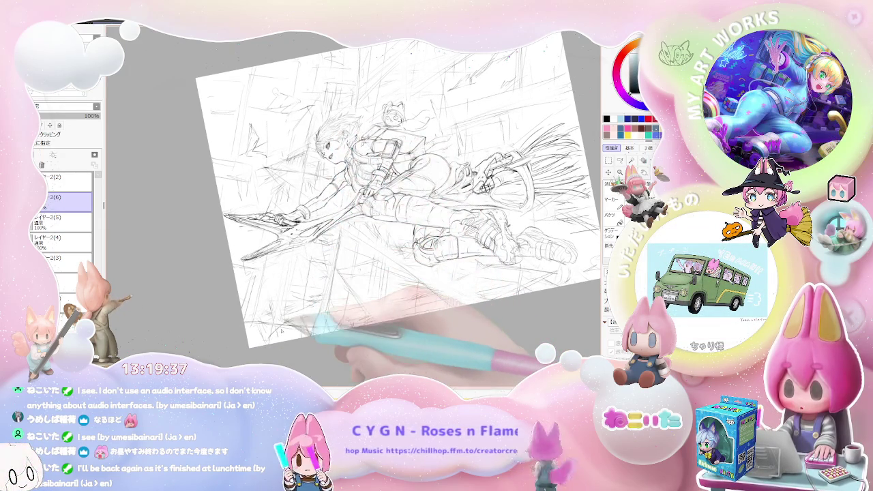
{"action": "key", "text": "h"}
{"action": "key", "text": "End"}
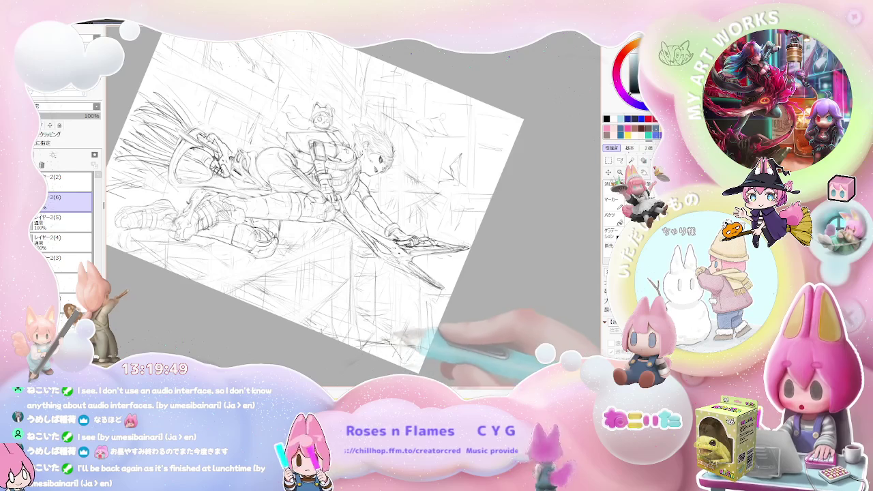
{"action": "key", "text": "Home"}
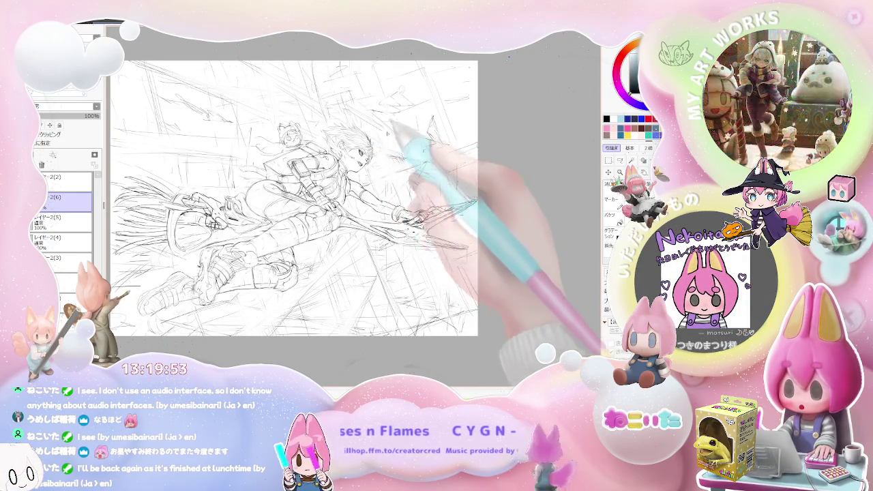
{"action": "key", "text": "minus"}
{"action": "key", "text": "End"}
{"action": "key", "text": "End"}
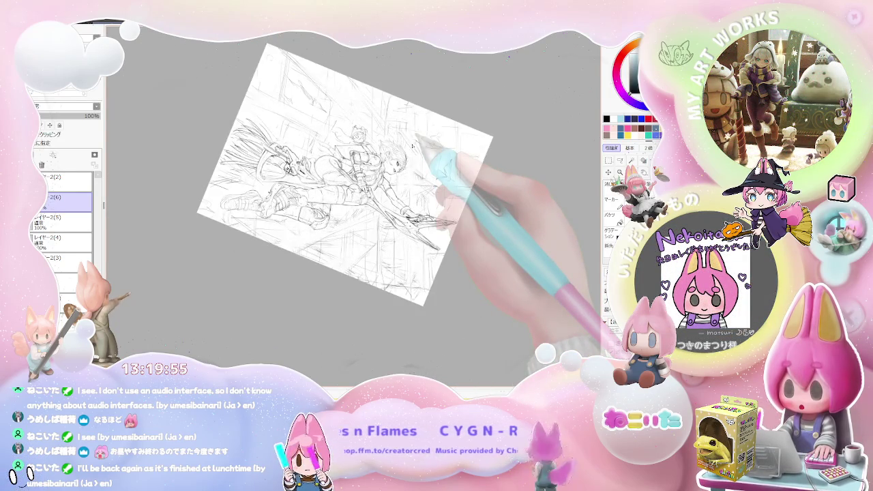
{"action": "key", "text": "Home"}
{"action": "scroll", "coordinate": [412, 145], "scroll_direction": "up", "scroll_amount": 1}
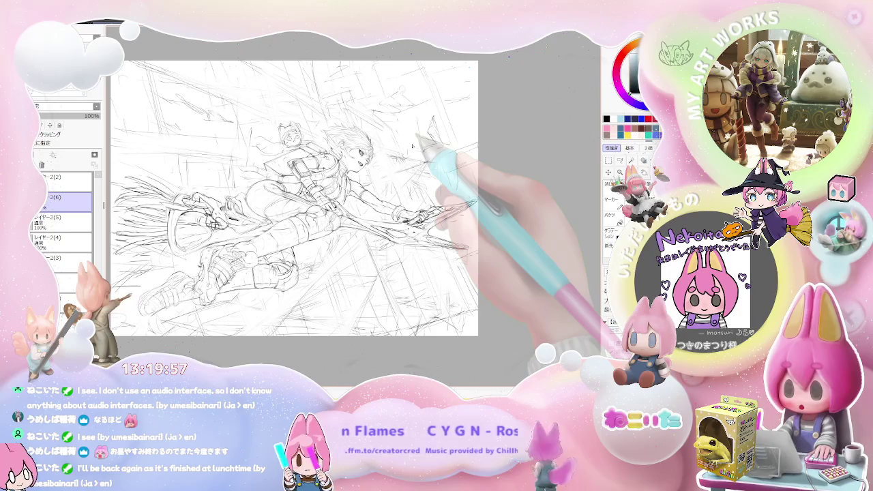
{"action": "key", "text": "Insert"}
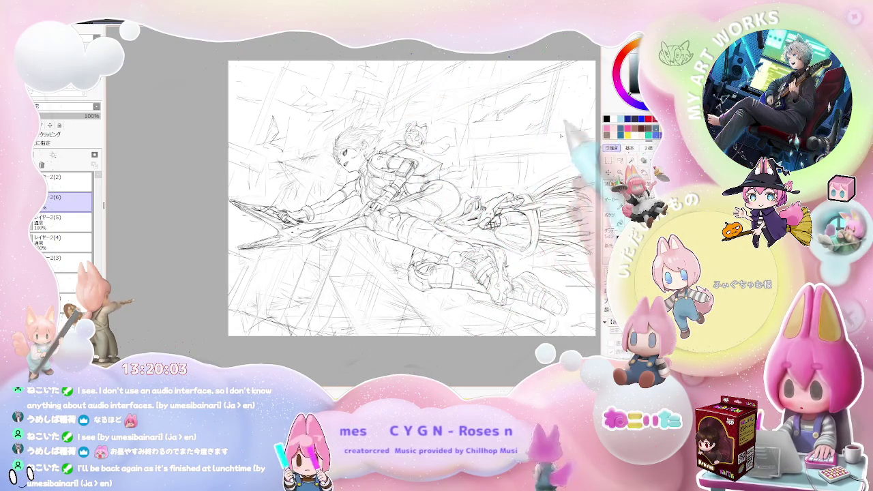
{"action": "left_click_drag", "start_coordinate": [580, 181], "coordinate": [571, 200]}
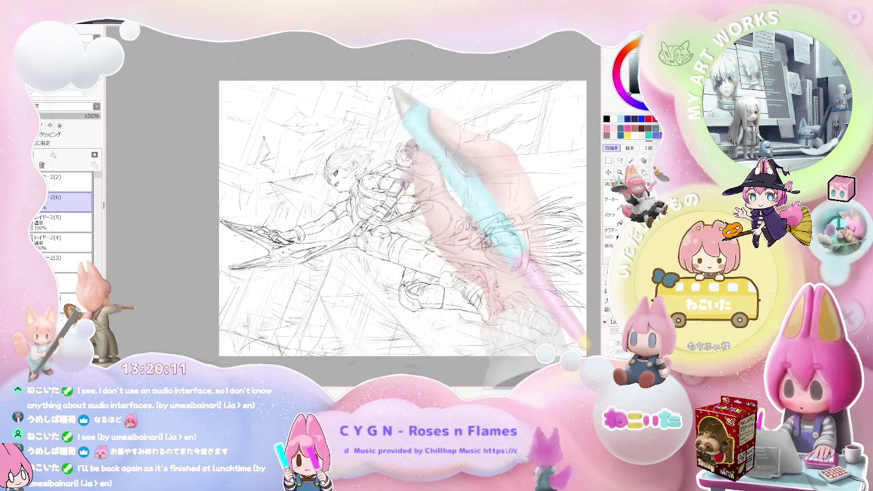
{"action": "key", "text": "Delete"}
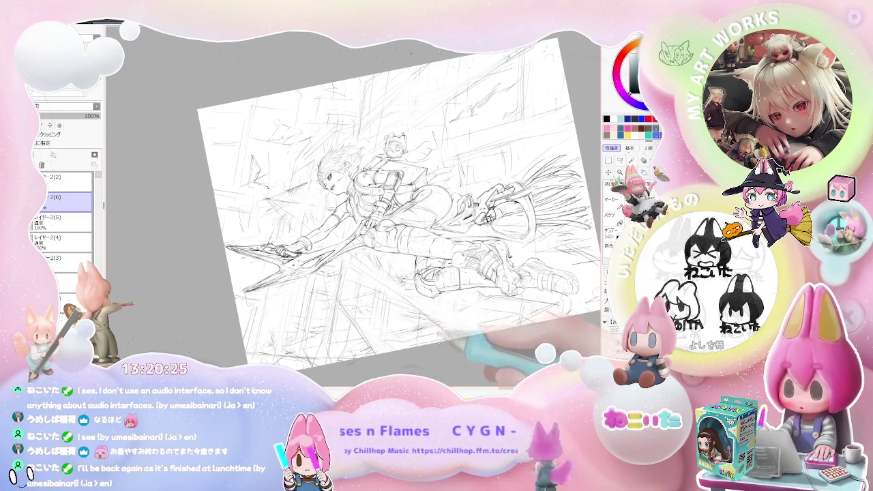
{"action": "key", "text": "Home"}
{"action": "key", "text": "h"}
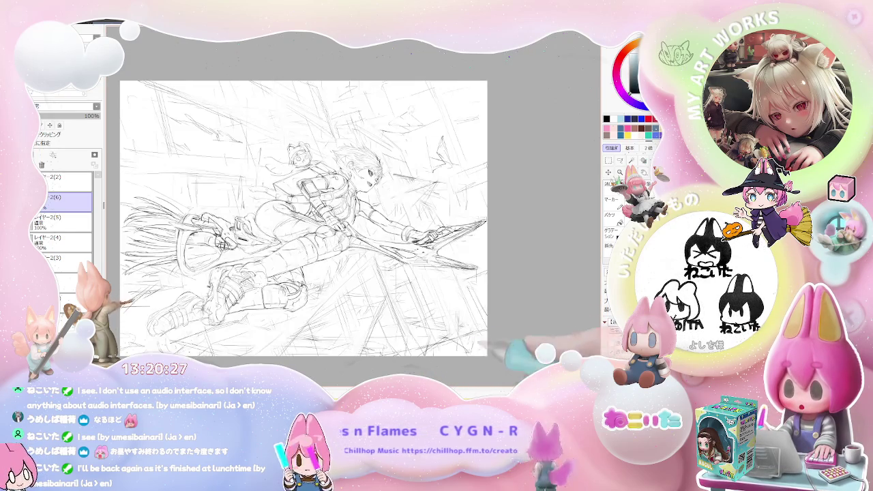
Sketch extra faint pencil lines in the background right of the head and blade
{"action": "left_click_drag", "start_coordinate": [432, 355], "coordinate": [382, 347]}
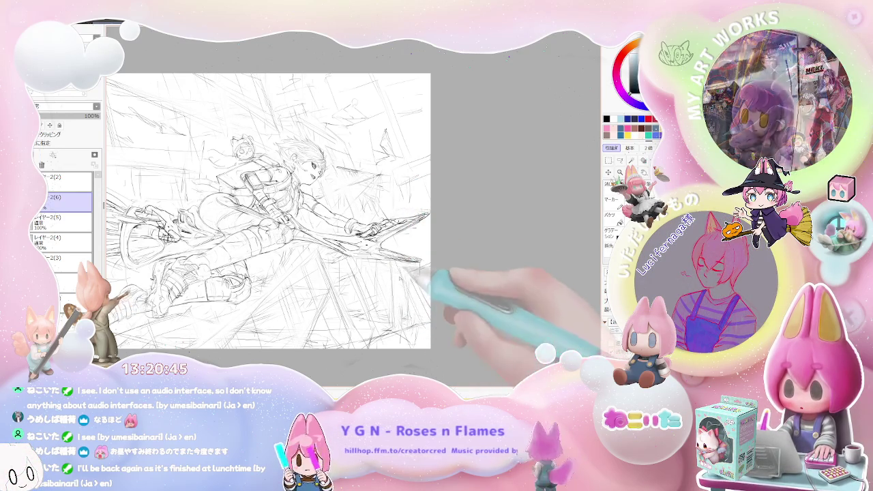
{"action": "scroll", "coordinate": [413, 300], "scroll_direction": "down", "scroll_amount": 2}
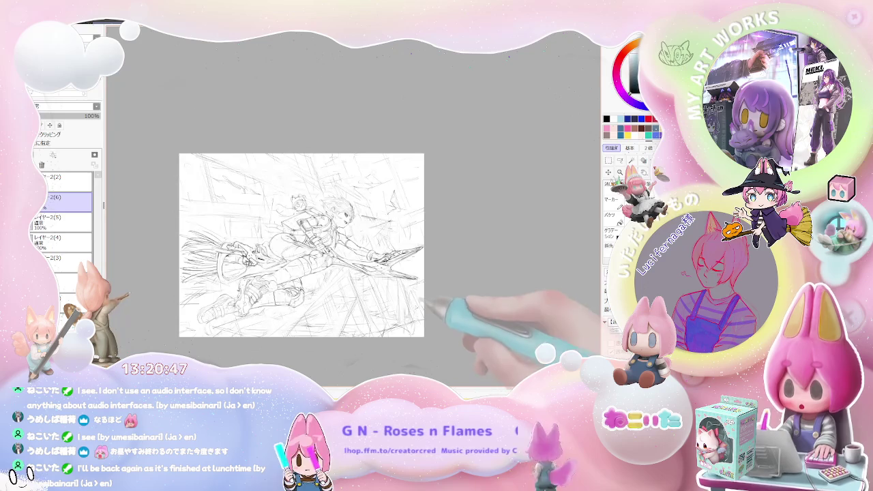
{"action": "left_click_drag", "start_coordinate": [412, 300], "coordinate": [412, 320]}
{"action": "scroll", "coordinate": [375, 320], "scroll_direction": "up", "scroll_amount": 2}
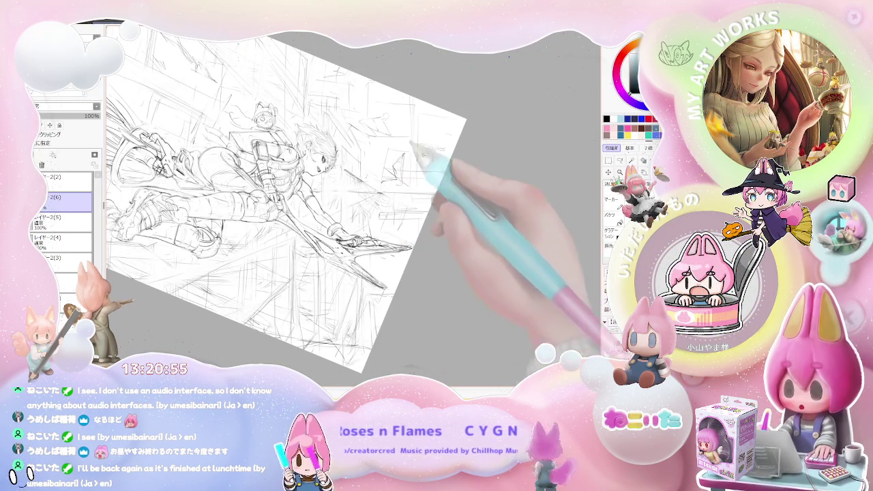
{"action": "mouse_move", "coordinate": [437, 153]}
{"action": "left_mouse_down"}
{"action": "mouse_move", "coordinate": [455, 142]}
{"action": "mouse_move", "coordinate": [388, 145]}
{"action": "mouse_move", "coordinate": [414, 120]}
{"action": "mouse_move", "coordinate": [391, 141]}
{"action": "left_mouse_up"}
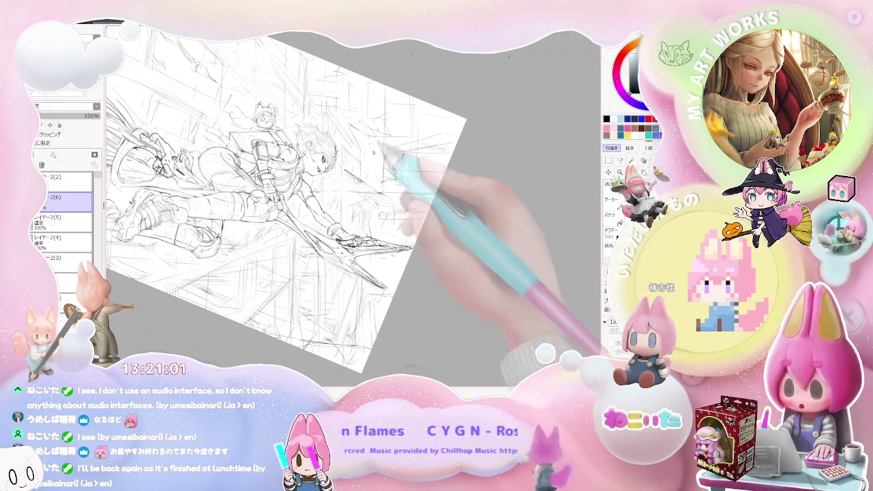
{"action": "left_click_drag", "start_coordinate": [390, 175], "coordinate": [399, 185]}
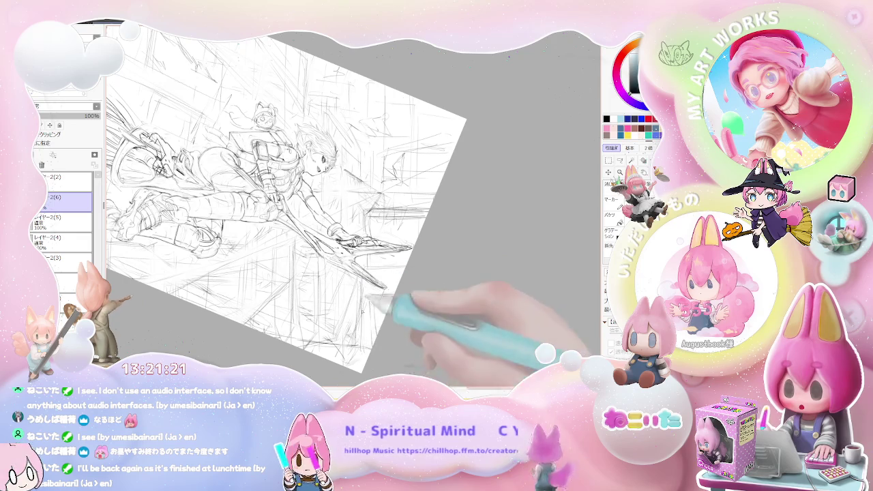
{"action": "left_click_drag", "start_coordinate": [386, 296], "coordinate": [377, 305]}
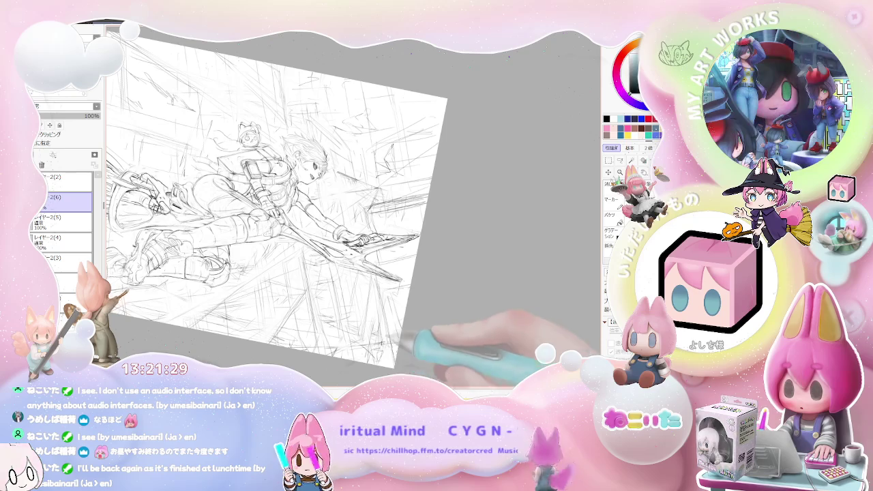
{"action": "key", "text": "ctrl+minus"}
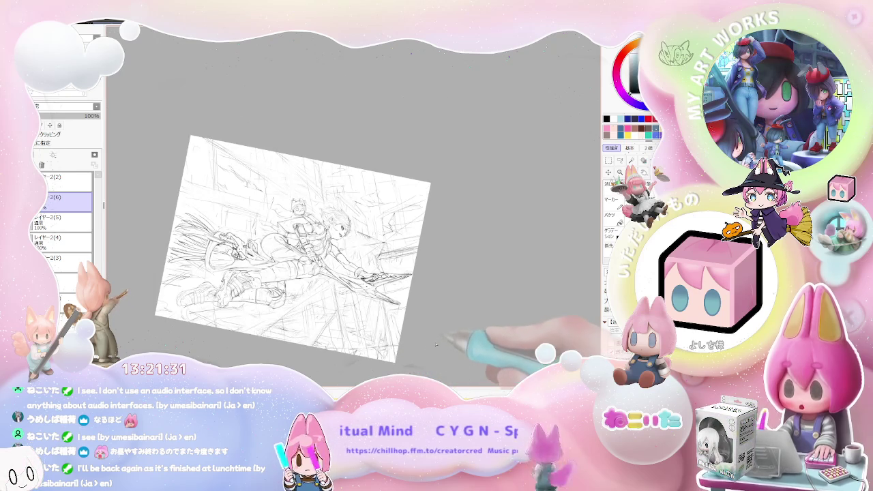
{"action": "key", "text": "Home"}
{"action": "key", "text": "h"}
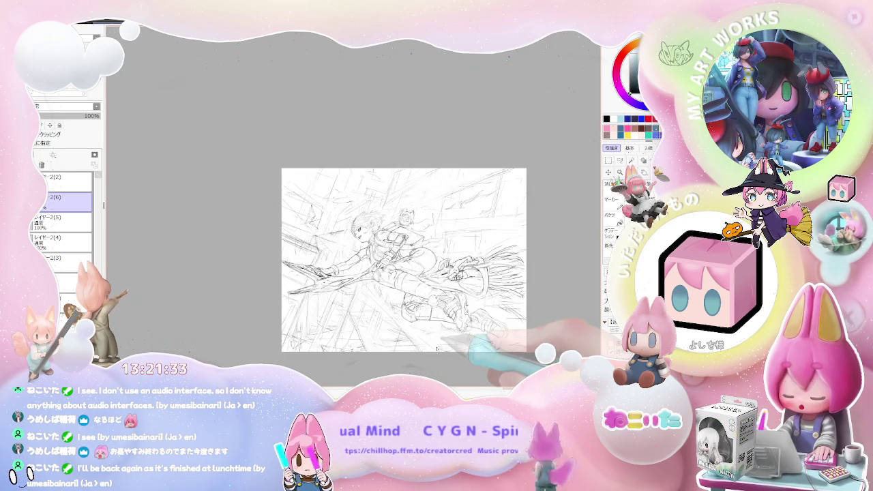
{"action": "key", "text": "ctrl+plus"}
{"action": "key", "text": "ctrl+plus"}
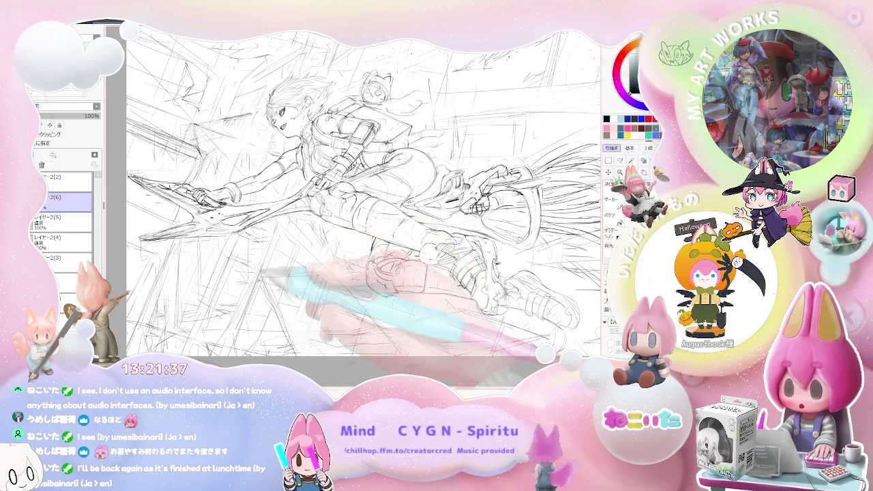
{"action": "key", "text": "ctrl+plus"}
{"action": "key", "text": "ctrl+plus"}
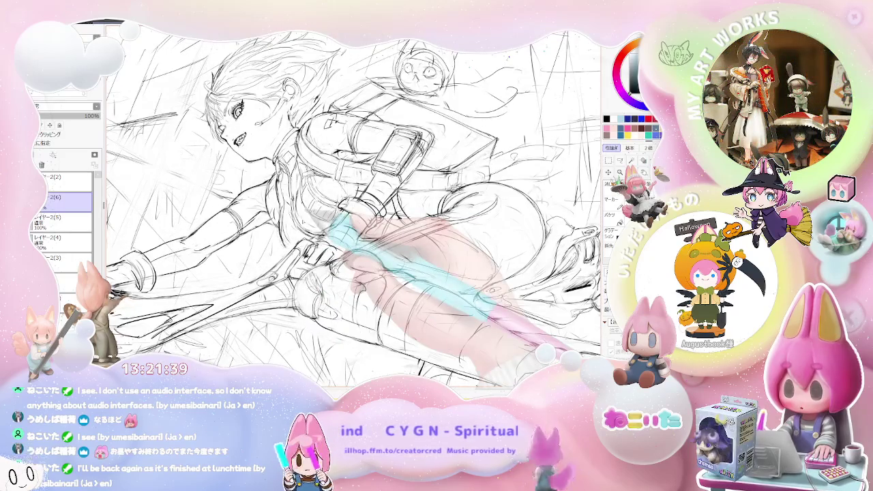
{"action": "key", "text": "ctrl+minus"}
{"action": "key", "text": "ctrl+minus"}
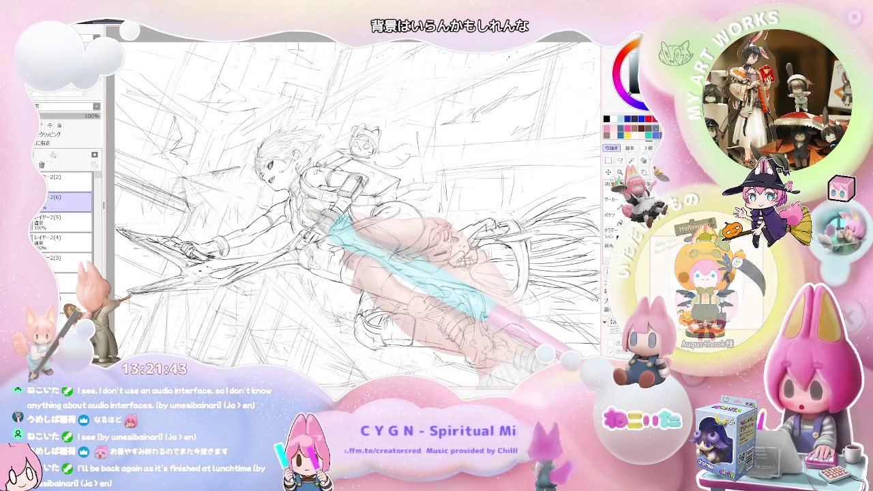
{"action": "key", "text": "ctrl+plus"}
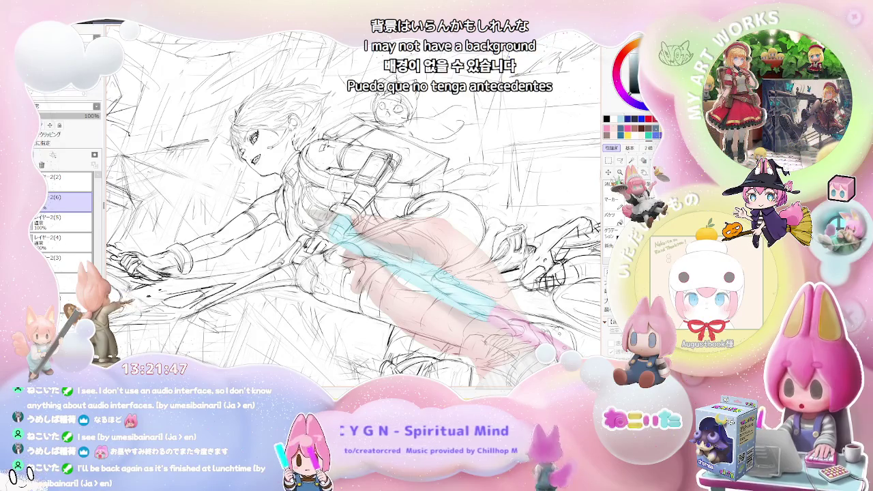
{"action": "key", "text": "ctrl+plus"}
Redraw the grinning mouth, teeth and eye lines up close, then zoom back to the whole figure
{"action": "key", "text": "ctrl+plus"}
{"action": "key", "text": "ctrl+plus"}
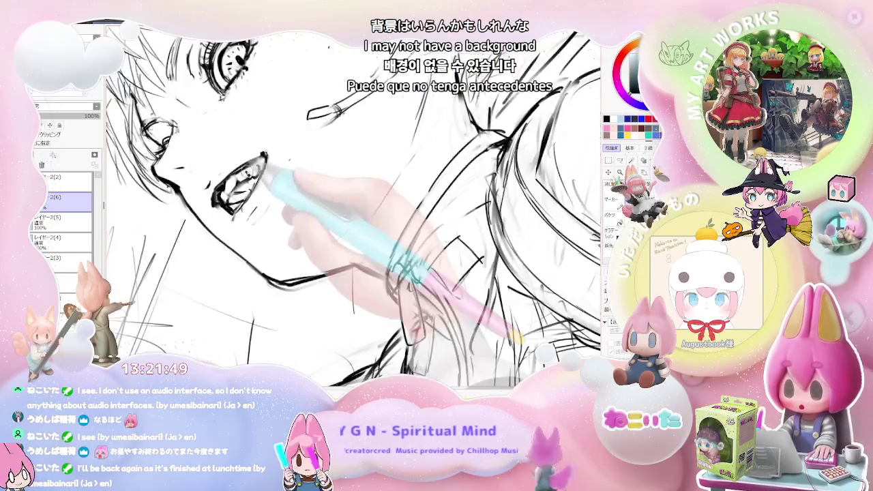
{"action": "key", "text": "ctrl+minus"}
{"action": "key", "text": "ctrl+minus"}
{"action": "key", "text": "ctrl+minus"}
{"action": "key", "text": "ctrl+plus"}
{"action": "key", "text": "ctrl+plus"}
{"action": "key", "text": "ctrl+plus"}
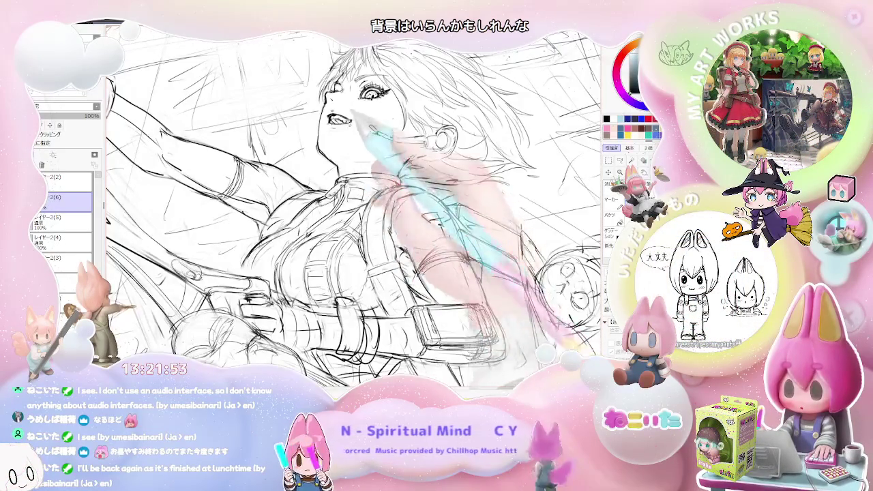
{"action": "key", "text": "ctrl+plus"}
{"action": "key", "text": "ctrl+plus"}
{"action": "key", "text": "ctrl+minus"}
{"action": "key", "text": "ctrl+minus"}
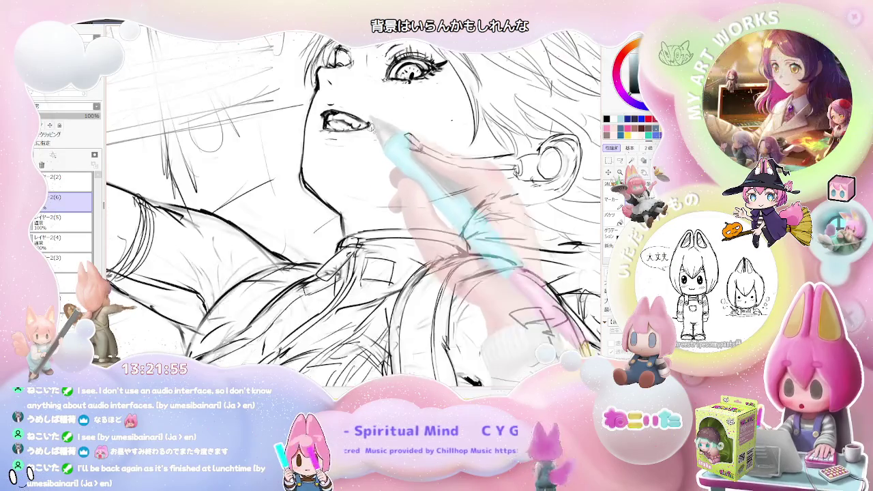
{"action": "key", "text": "ctrl+plus"}
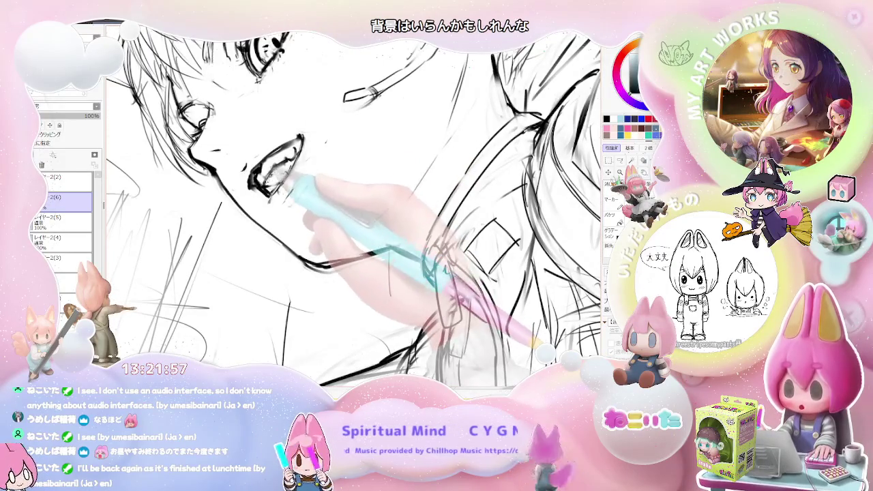
{"action": "key", "text": "ctrl+minus"}
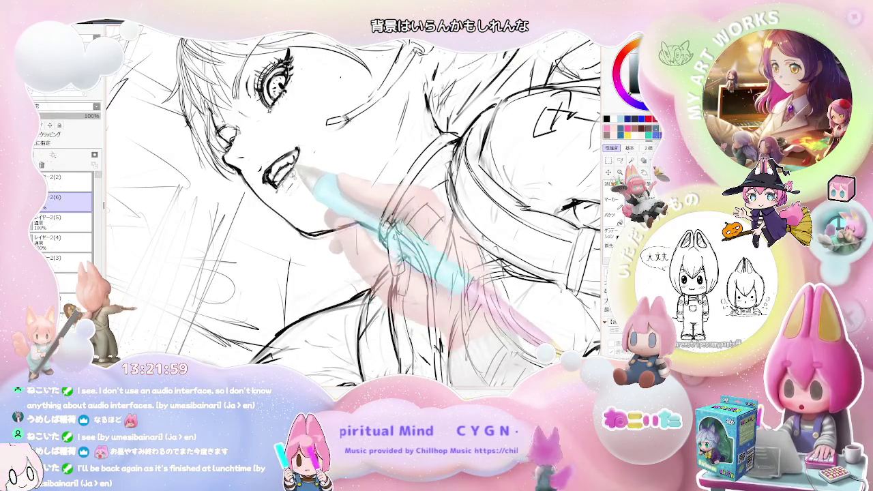
{"action": "key", "text": "ctrl+minus"}
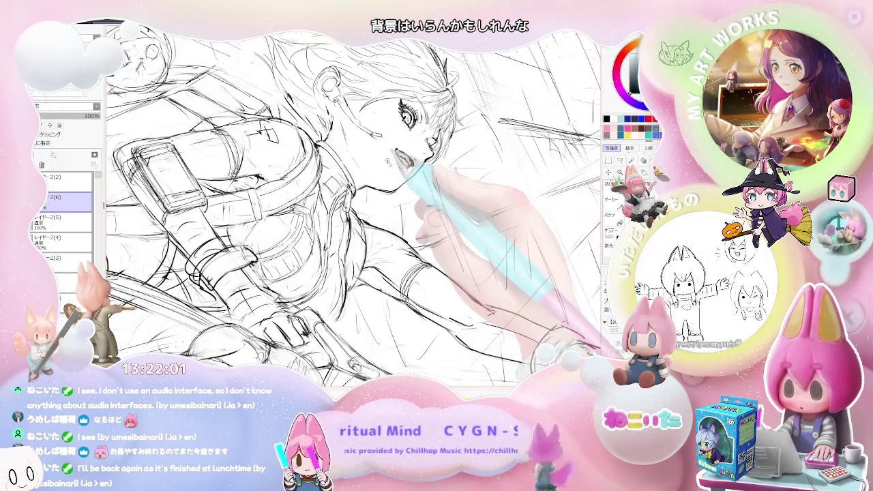
{"action": "key", "text": "ctrl+minus"}
{"action": "key", "text": "ctrl+minus"}
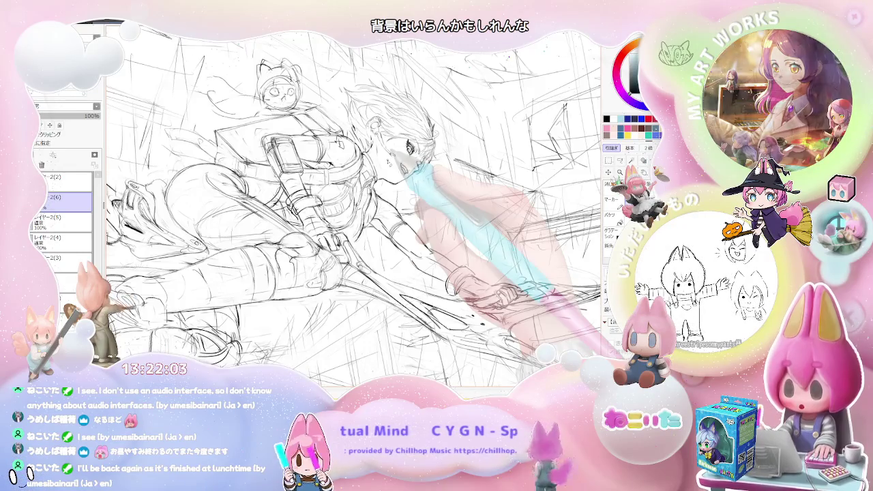
{"action": "key", "text": "Home"}
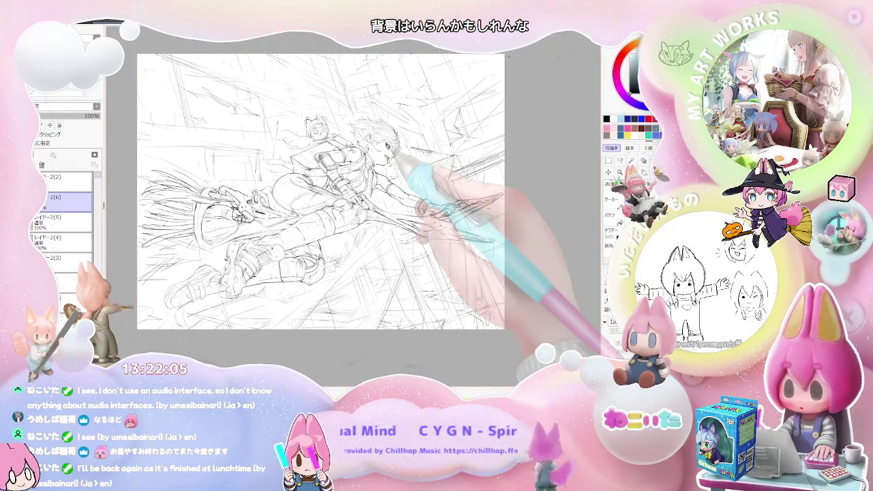
Mirror and tilt the view to check balance, then zoom in on the legs and boots
{"action": "key", "text": "Delete"}
{"action": "key", "text": "Delete"}
{"action": "key", "text": "Delete"}
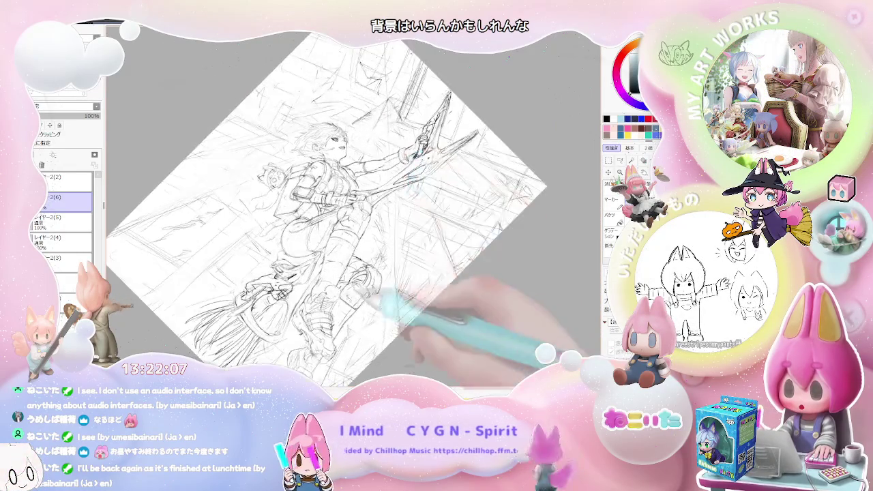
{"action": "key", "text": "End"}
{"action": "key", "text": "End"}
{"action": "key", "text": "End"}
{"action": "key", "text": "ctrl+plus"}
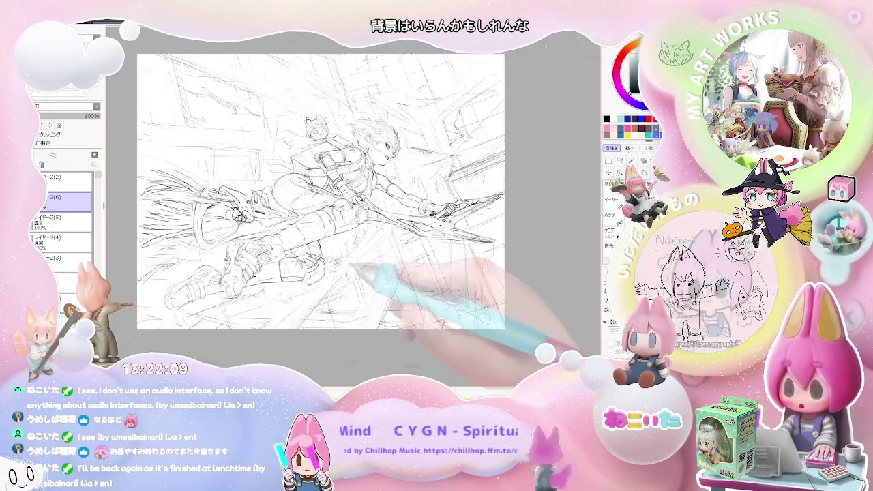
{"action": "key", "text": "h"}
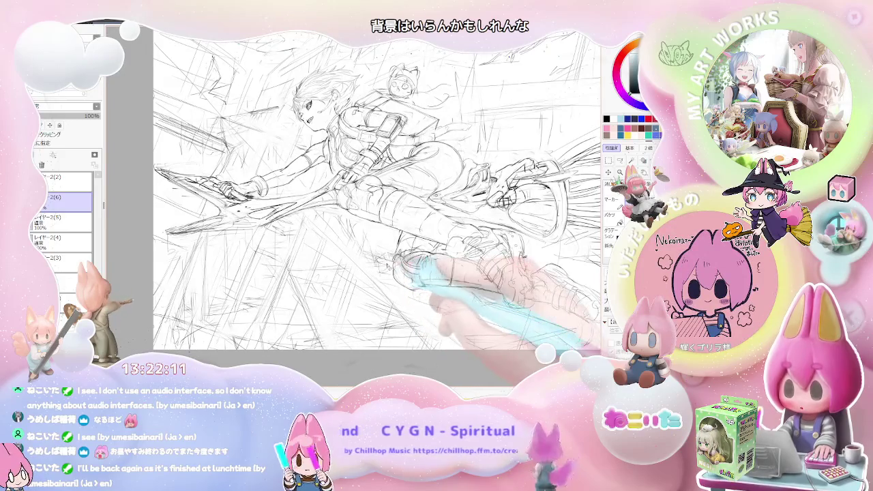
{"action": "key", "text": "Delete"}
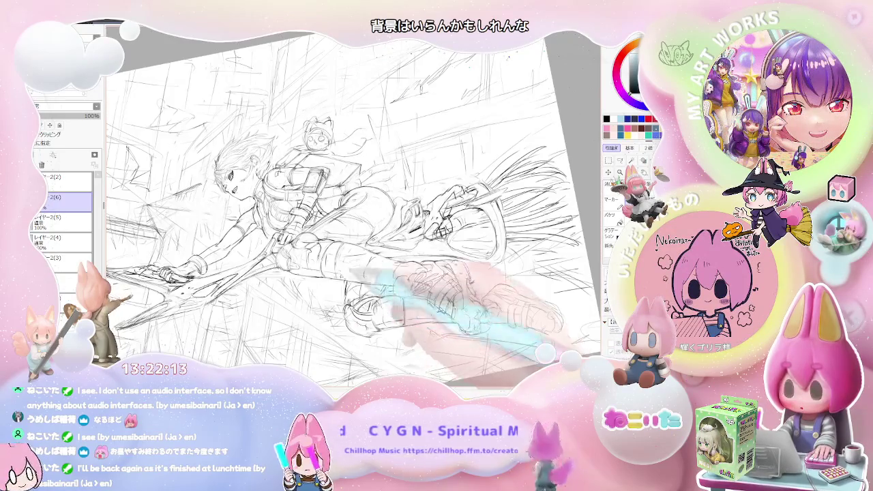
{"action": "key", "text": "ctrl+plus"}
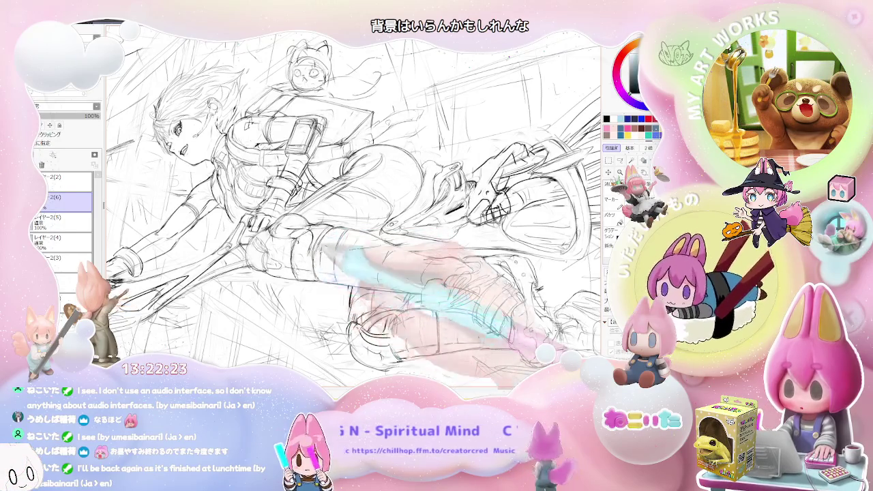
Redraw the torso, strapped armband, belt and hip lines with the figure rotated upright
{"action": "key", "text": "End"}
{"action": "key", "text": "End"}
{"action": "key", "text": "End"}
{"action": "key", "text": "End"}
{"action": "key", "text": "End"}
{"action": "key", "text": "End"}
{"action": "key", "text": "End"}
{"action": "key", "text": "End"}
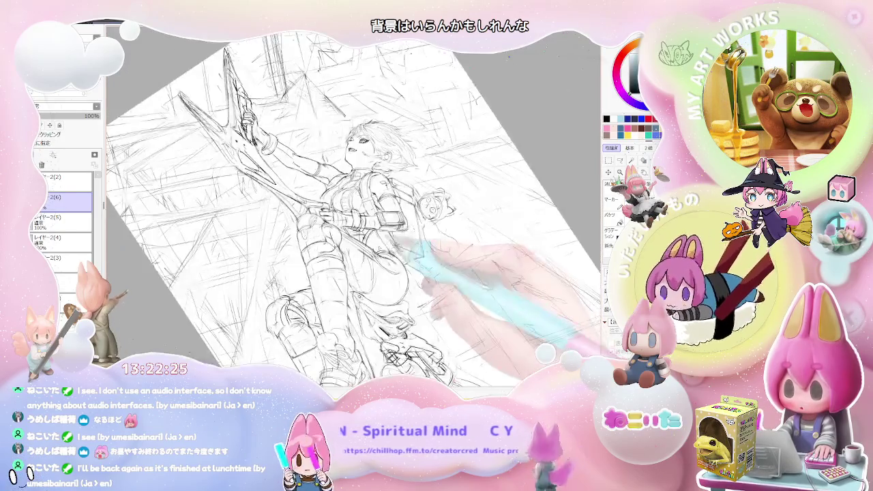
{"action": "scroll", "coordinate": [299, 232], "scroll_direction": "up", "scroll_amount": 2}
{"action": "scroll", "coordinate": [298, 232], "scroll_direction": "up", "scroll_amount": 1}
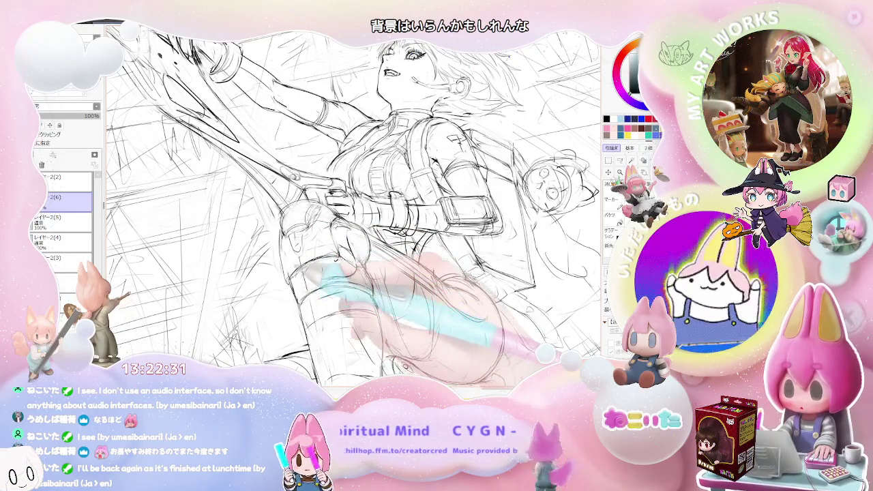
{"action": "key", "text": "minus"}
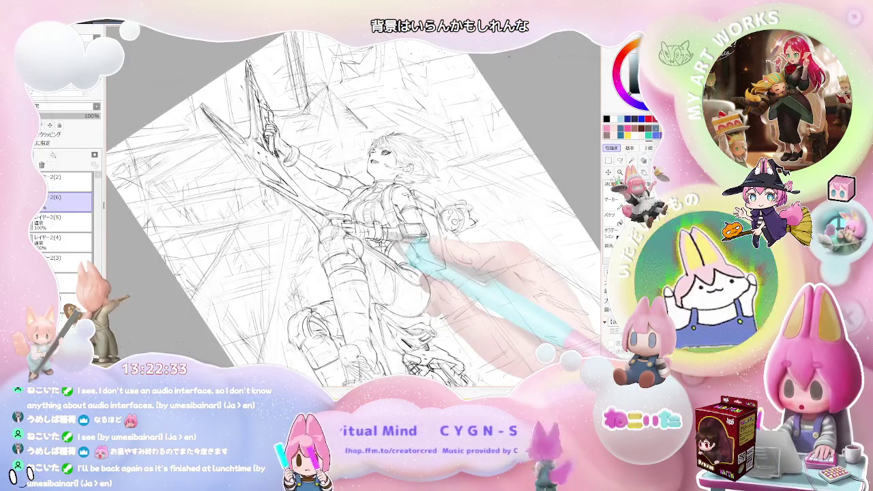
{"action": "key", "text": "Home"}
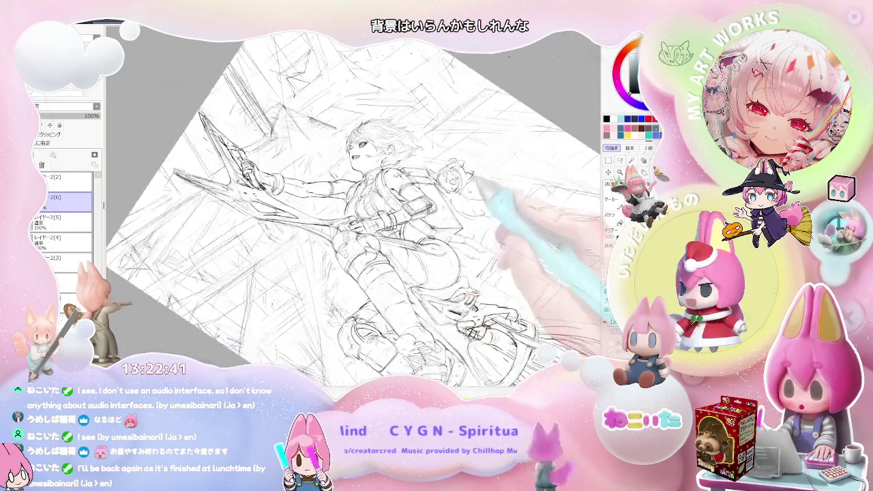
{"action": "key", "text": "End"}
{"action": "key", "text": "End"}
{"action": "key", "text": "End"}
{"action": "scroll", "coordinate": [355, 225], "scroll_direction": "up", "scroll_amount": 2}
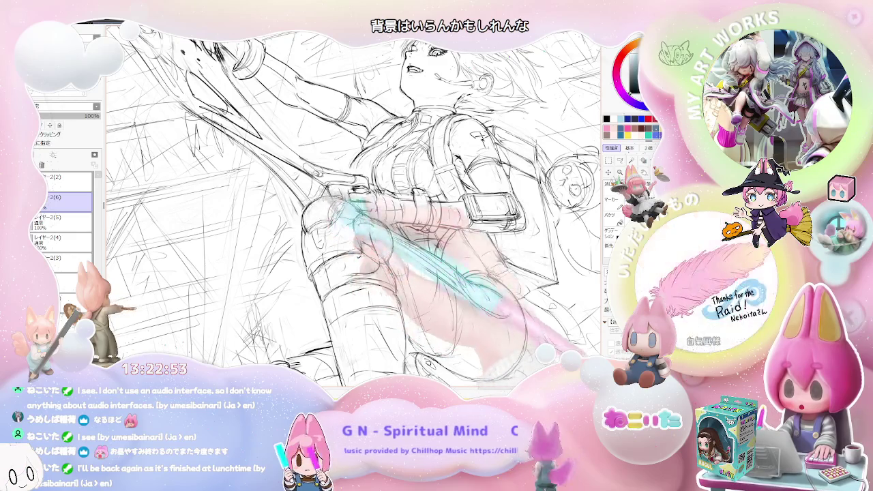
Firm up the torso and leg lines, zooming and tilting the view for comfortable strokes
{"action": "key", "text": "Page_Down"}
{"action": "key", "text": "Delete"}
{"action": "key", "text": "Delete"}
{"action": "key", "text": "Page_Down"}
{"action": "key", "text": "Home"}
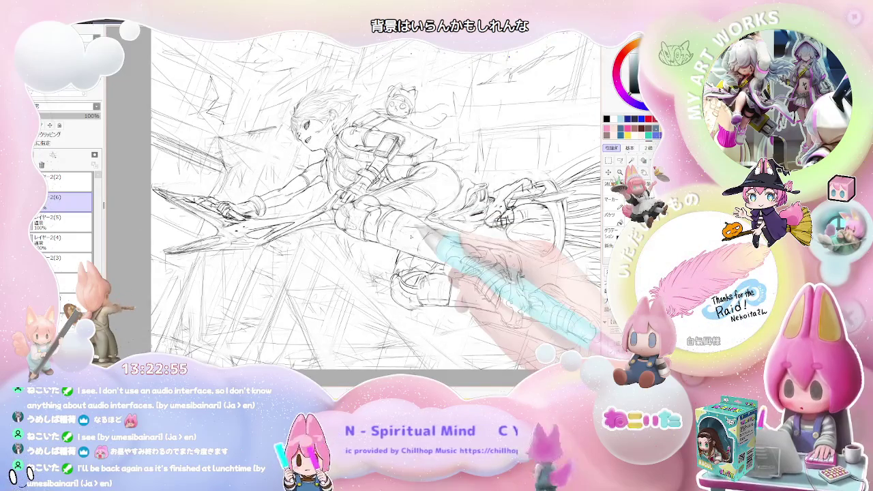
{"action": "key", "text": "Page_Up"}
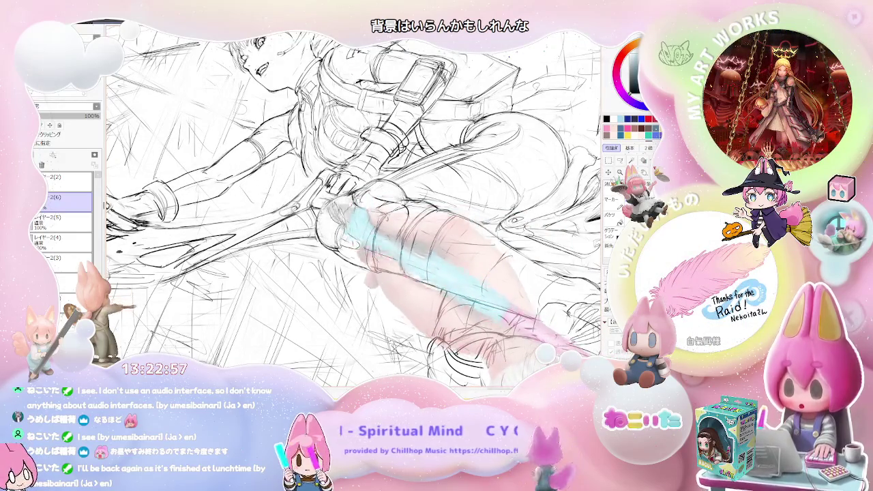
{"action": "key", "text": "Page_Up"}
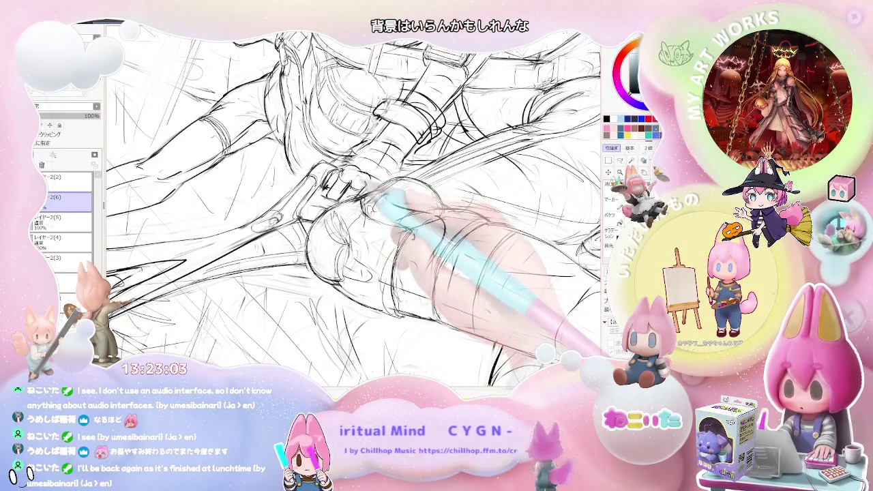
{"action": "key", "text": "Page_Down"}
{"action": "key", "text": "Delete"}
{"action": "key", "text": "Delete"}
{"action": "key", "text": "Delete"}
{"action": "key", "text": "Delete"}
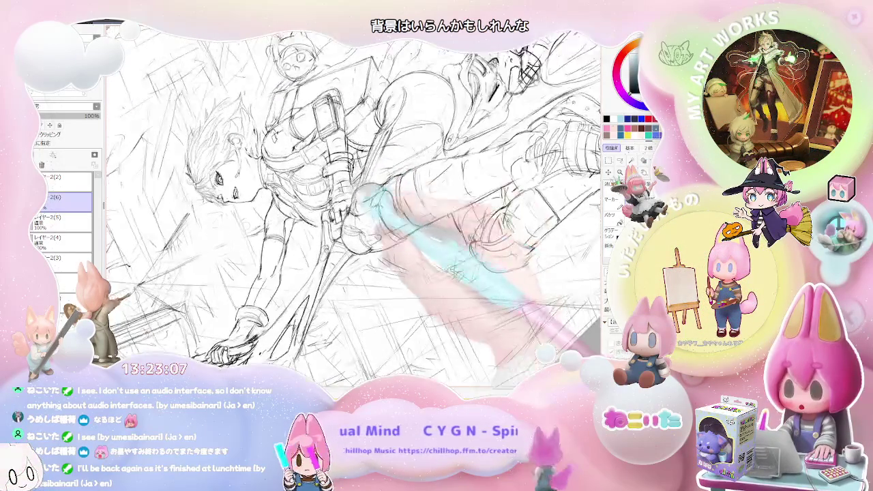
{"action": "key", "text": "Page_Up"}
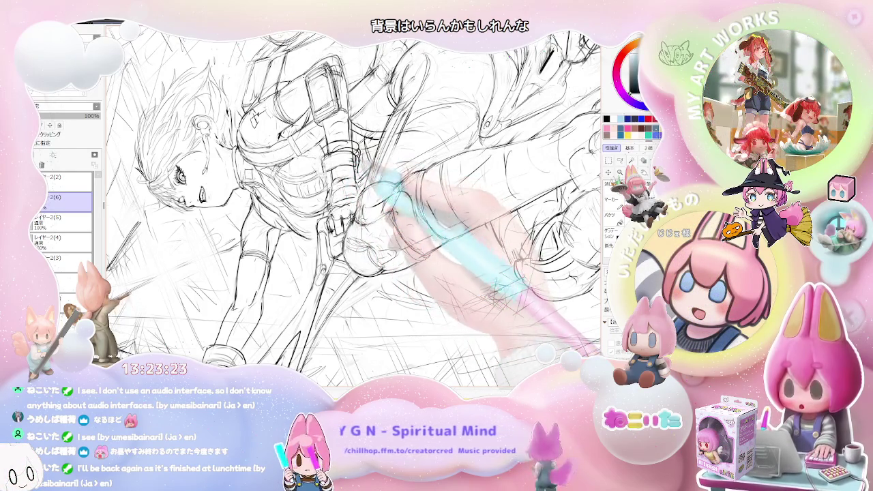
Mirror the view to check the figure, then strengthen the raised arm and hands on the weapon
{"action": "key", "text": "ctrl+minus"}
{"action": "key", "text": "h"}
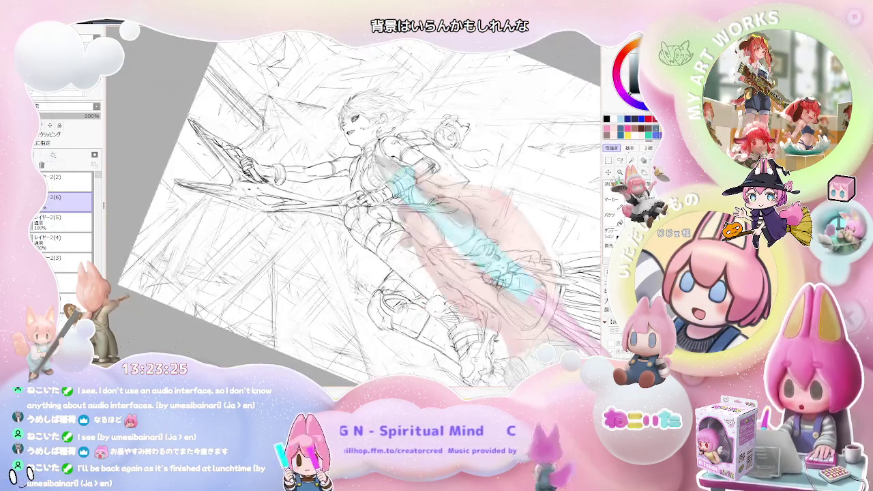
{"action": "key", "text": "ctrl+plus"}
{"action": "key", "text": "ctrl+plus"}
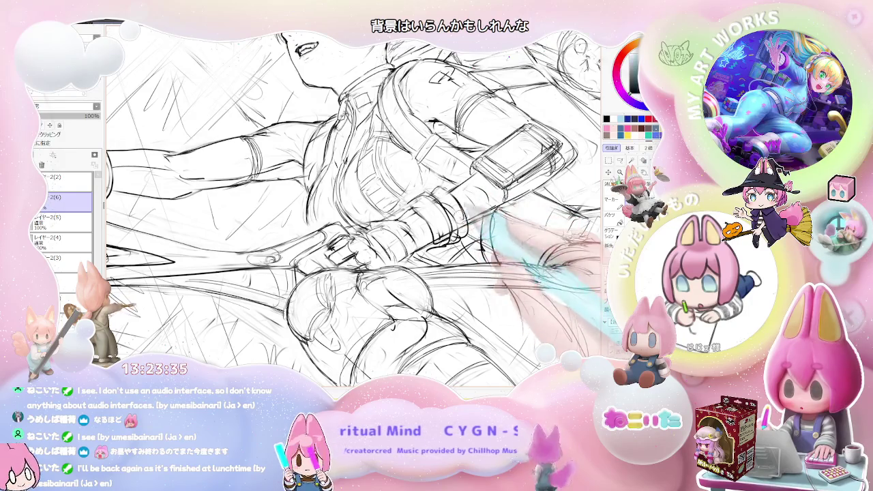
{"action": "key", "text": "ctrl+minus"}
{"action": "key", "text": "ctrl+minus"}
{"action": "key", "text": "ctrl+minus"}
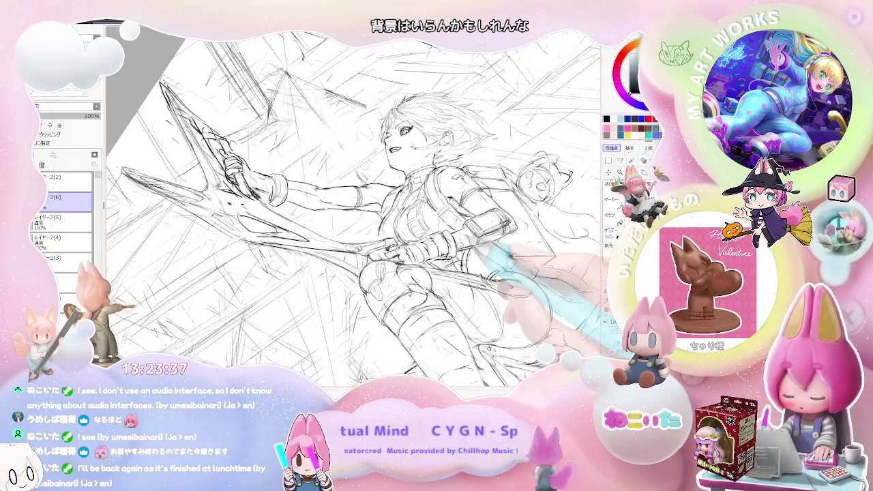
{"action": "key", "text": "End"}
{"action": "key", "text": "End"}
{"action": "key", "text": "End"}
{"action": "key", "text": "End"}
{"action": "key", "text": "End"}
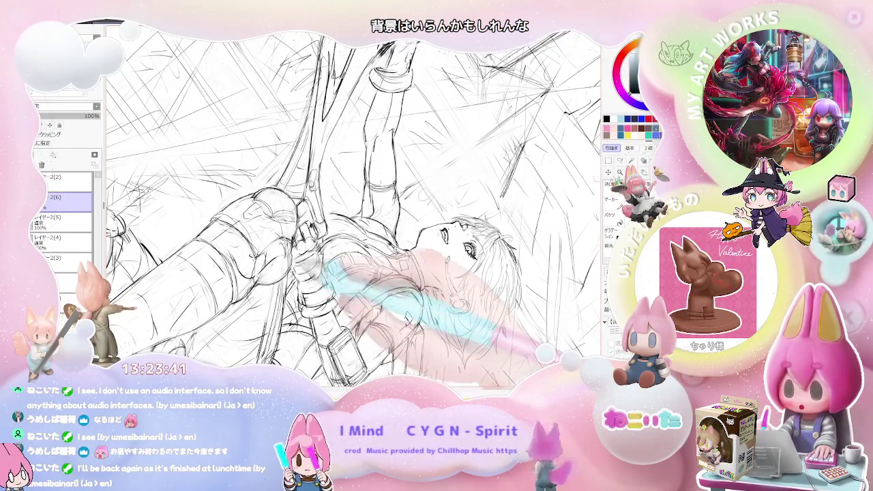
{"action": "key", "text": "End"}
{"action": "key", "text": "End"}
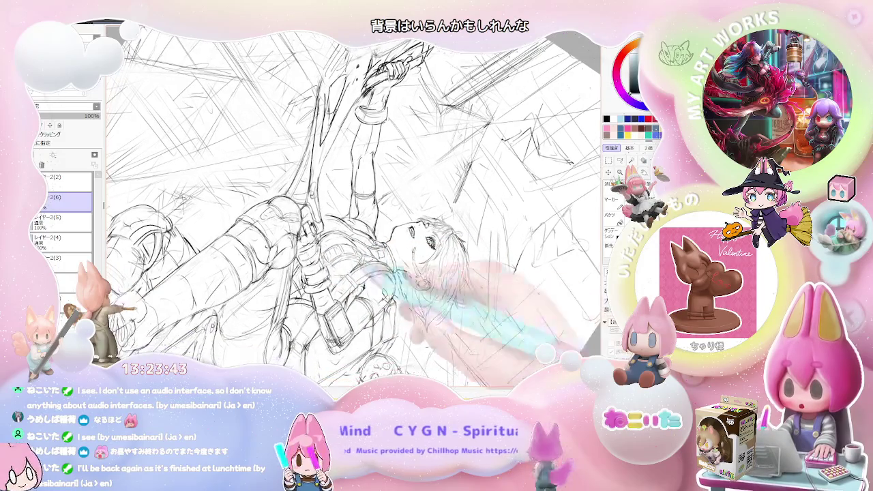
{"action": "key", "text": "End"}
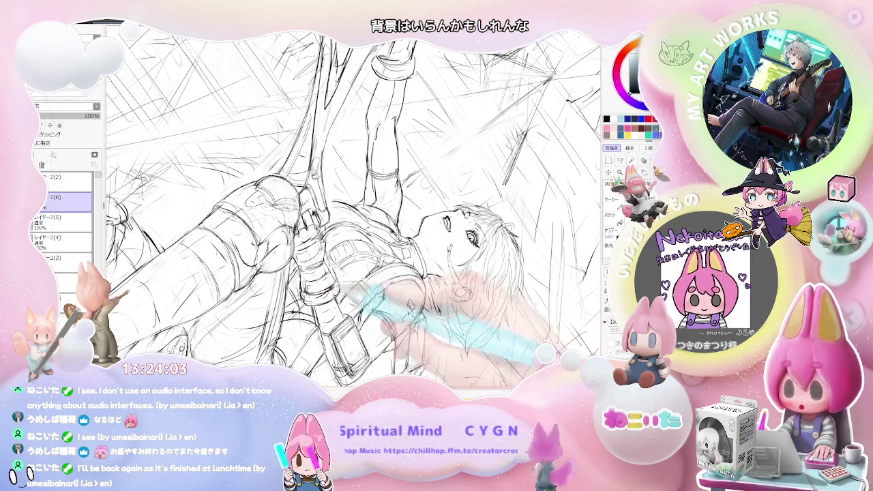
Darken the hands gripping the bladed weapon and the raised leg, with the view turned sideways
{"action": "key", "text": "End"}
{"action": "key", "text": "Delete"}
{"action": "key", "text": "Delete"}
{"action": "key", "text": "Delete"}
{"action": "key", "text": "Delete"}
{"action": "key", "text": "Delete"}
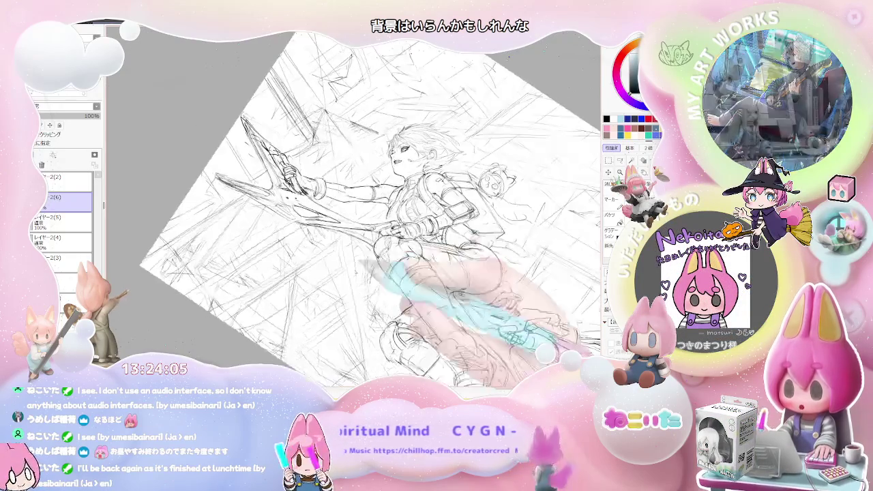
{"action": "key", "text": "Delete"}
{"action": "key", "text": "Delete"}
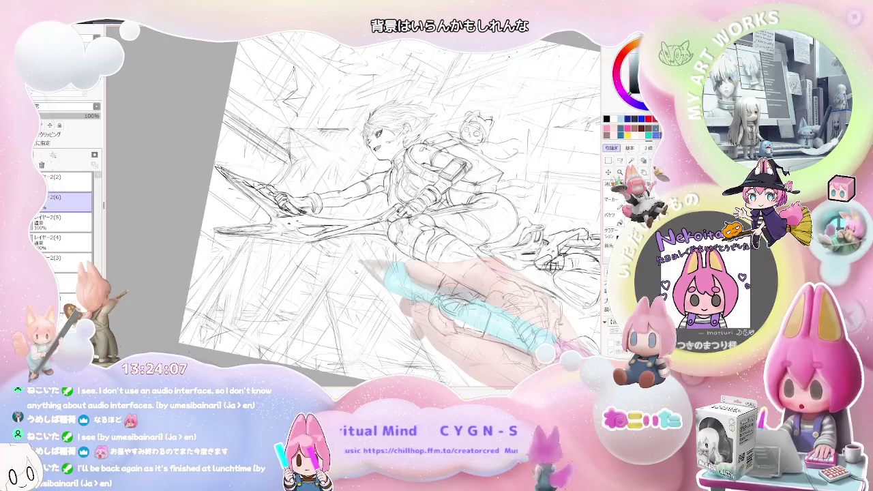
{"action": "key", "text": "Delete"}
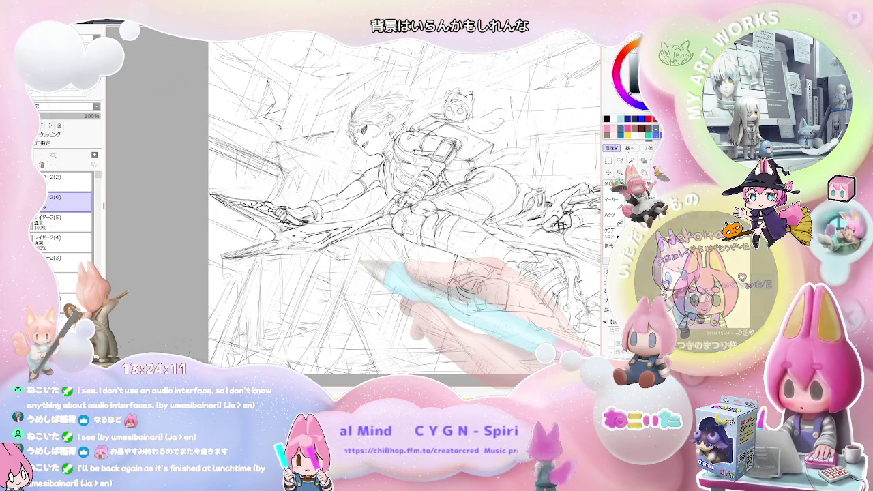
{"action": "key", "text": "ctrl+plus"}
{"action": "key", "text": "ctrl+plus"}
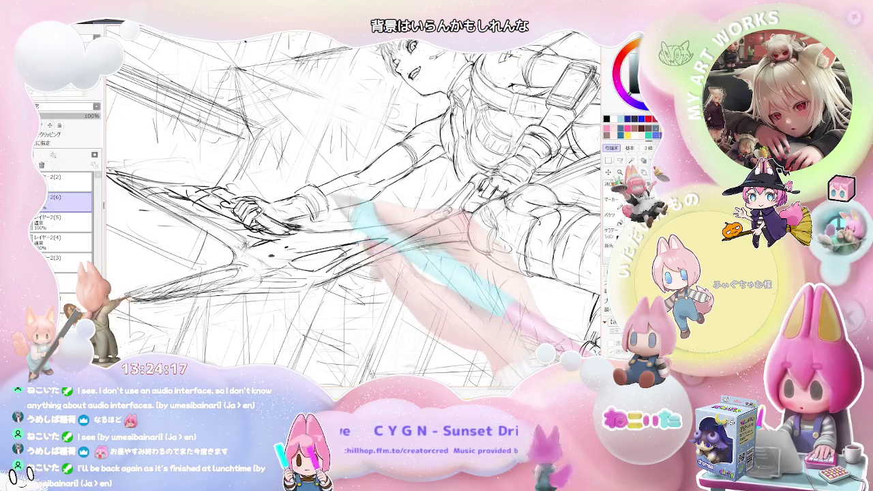
{"action": "key", "text": "ctrl+minus"}
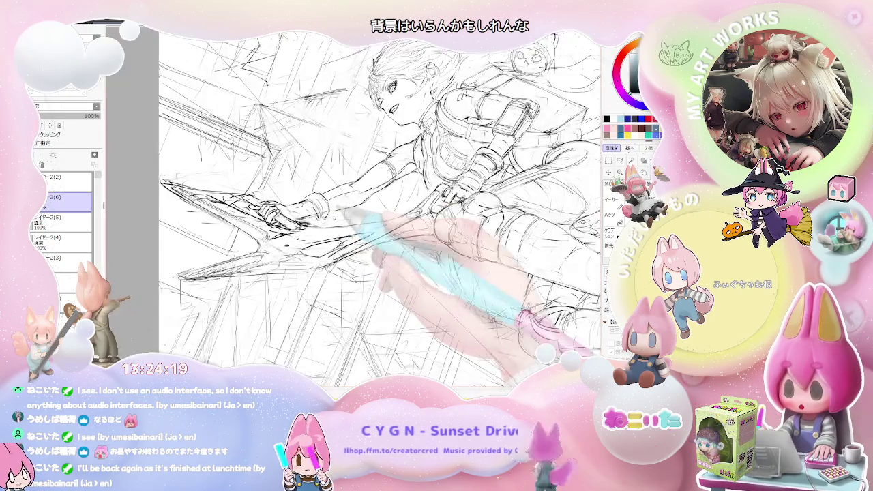
{"action": "left_click_drag", "start_coordinate": [355, 219], "coordinate": [410, 239]}
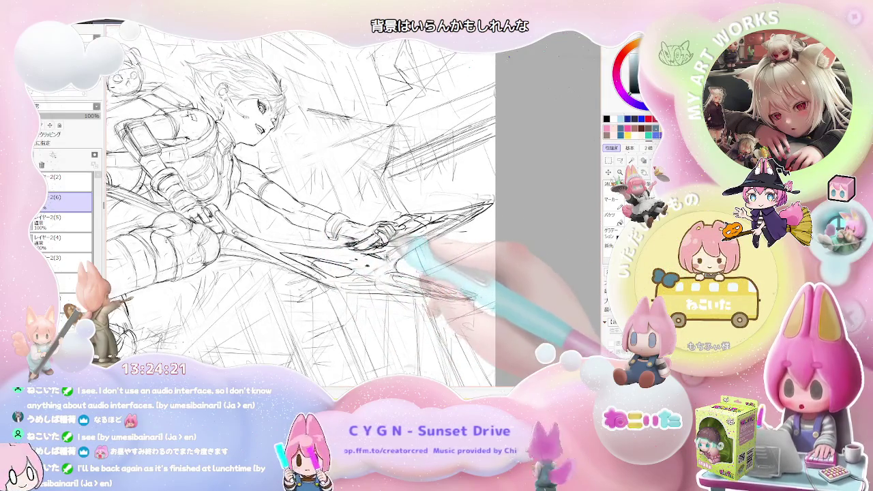
{"action": "key", "text": "Delete"}
{"action": "key", "text": "Delete"}
{"action": "key", "text": "Delete"}
{"action": "key", "text": "Delete"}
{"action": "key", "text": "Delete"}
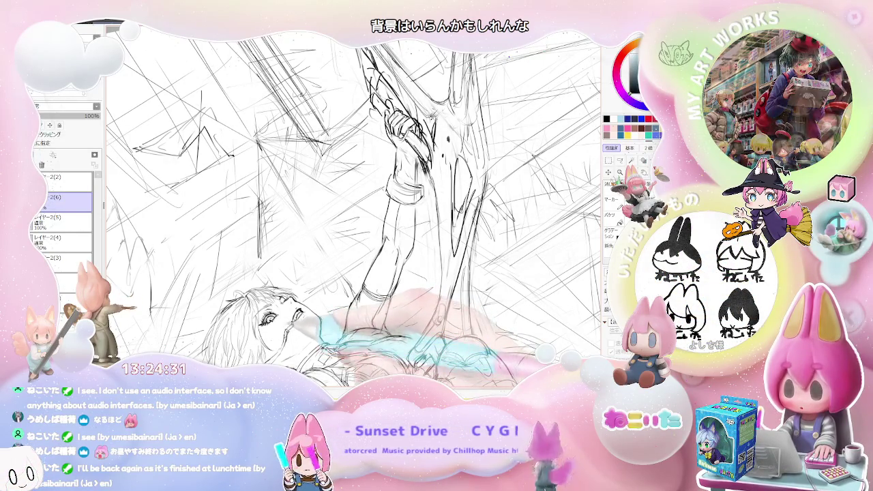
Redraw the hands gripping the weapon, rotating and zooming in on the arms
{"action": "key", "text": "Delete"}
{"action": "key", "text": "End"}
{"action": "key", "text": "End"}
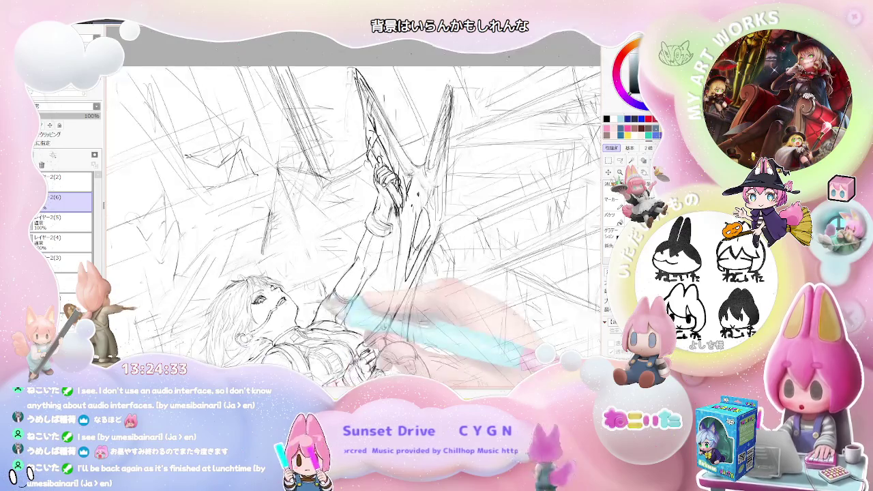
{"action": "key", "text": "End"}
{"action": "key", "text": "End"}
{"action": "key", "text": "Delete"}
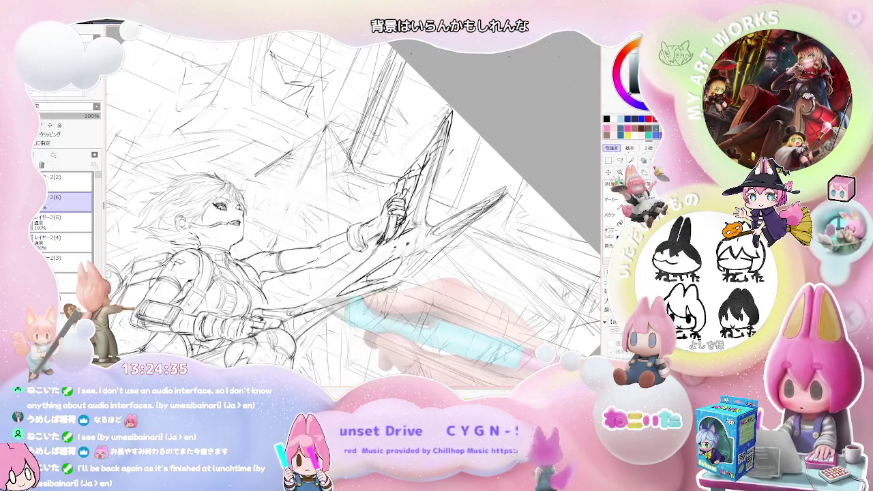
{"action": "key", "text": "Delete"}
{"action": "key", "text": "Delete"}
{"action": "key", "text": "Delete"}
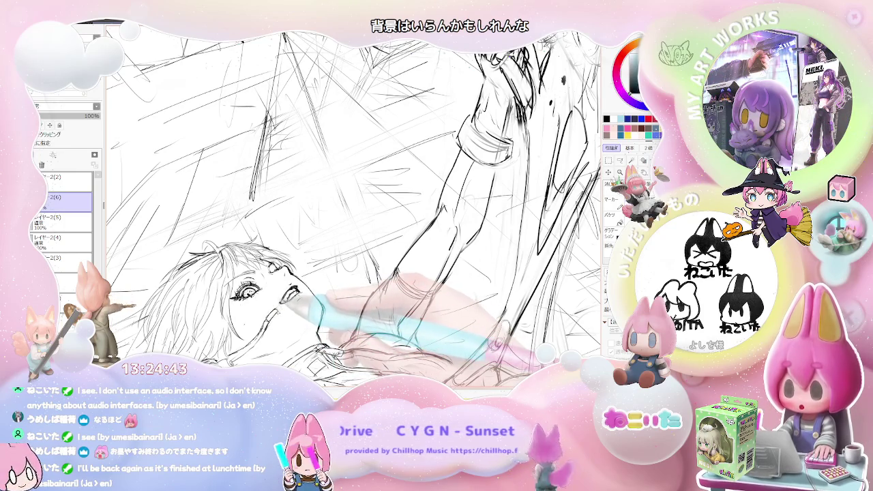
{"action": "key", "text": "End"}
{"action": "key", "text": "End"}
{"action": "key", "text": "End"}
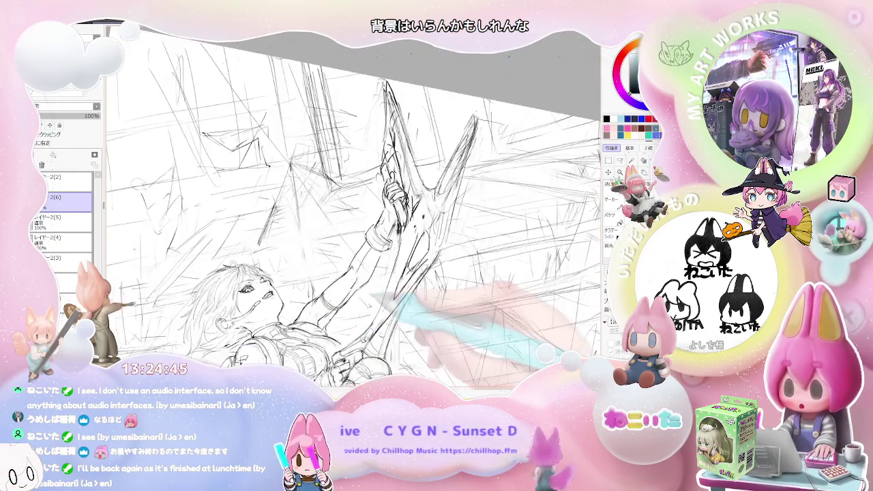
{"action": "key", "text": "End"}
{"action": "key", "text": "End"}
{"action": "key", "text": "End"}
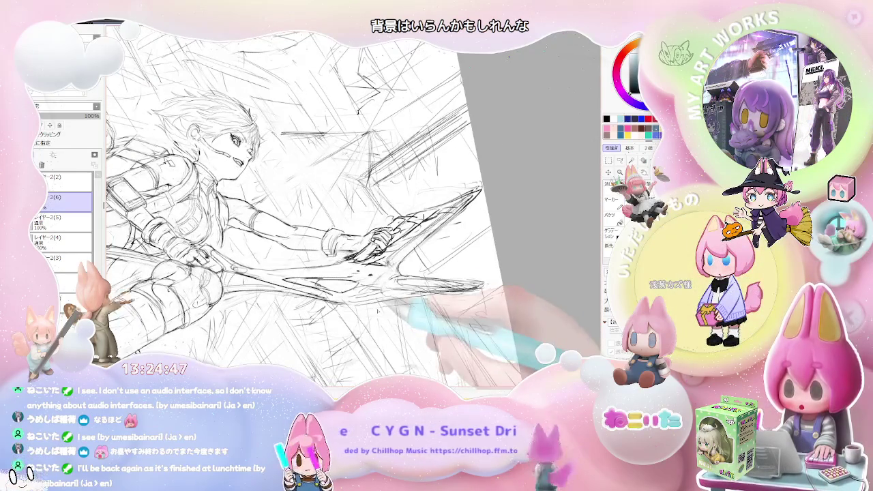
{"action": "key", "text": "KP_Subtract"}
{"action": "key", "text": "End"}
{"action": "key", "text": "End"}
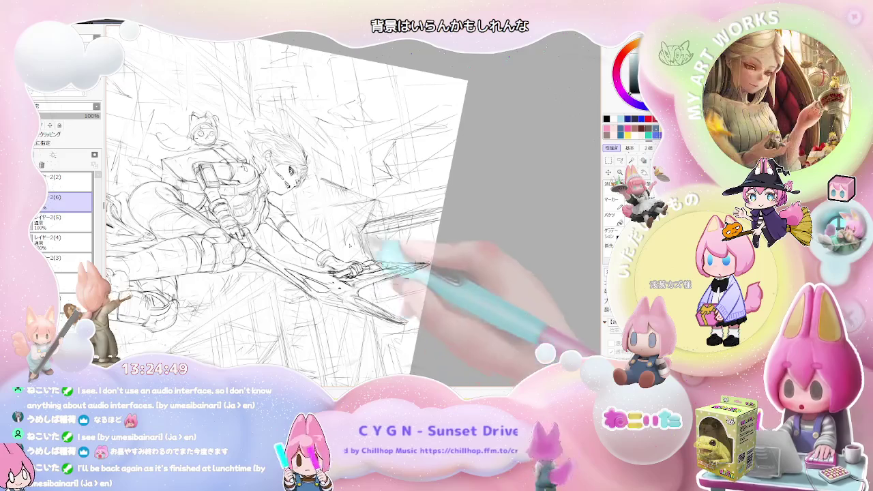
{"action": "key", "text": "KP_Add"}
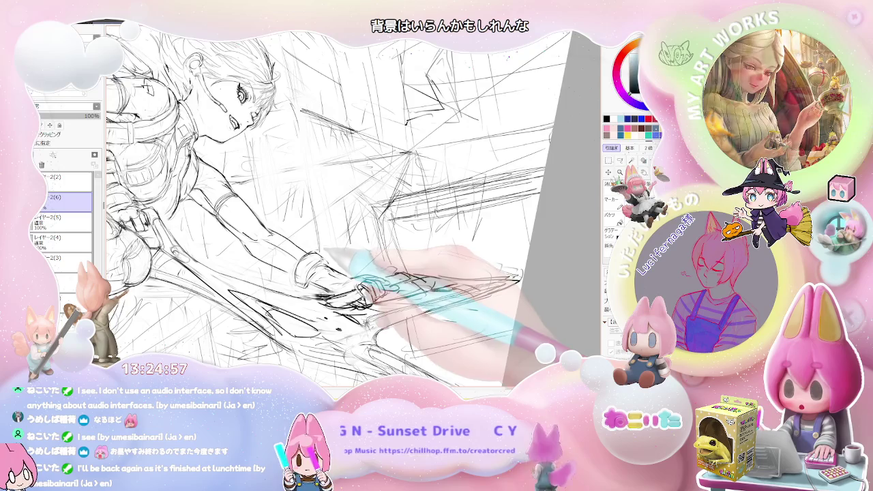
Refine the sword arm and blade, mirroring the view to check proportions
{"action": "key", "text": "Home"}
{"action": "key", "text": "Delete"}
{"action": "key", "text": "Delete"}
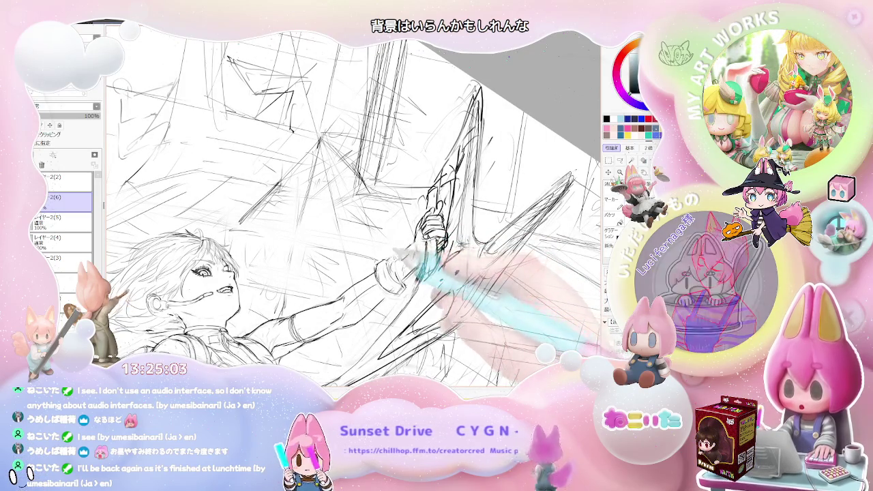
{"action": "key", "text": "End"}
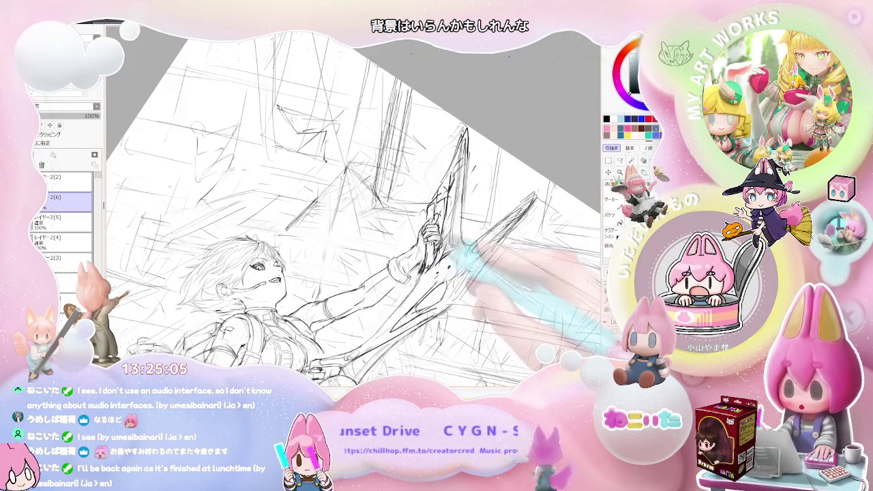
{"action": "key", "text": "End"}
{"action": "key", "text": "End"}
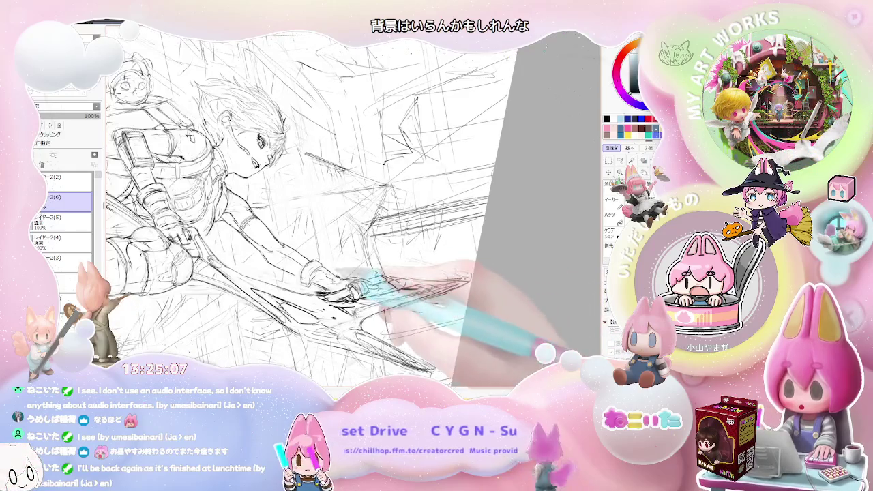
{"action": "key", "text": "Insert"}
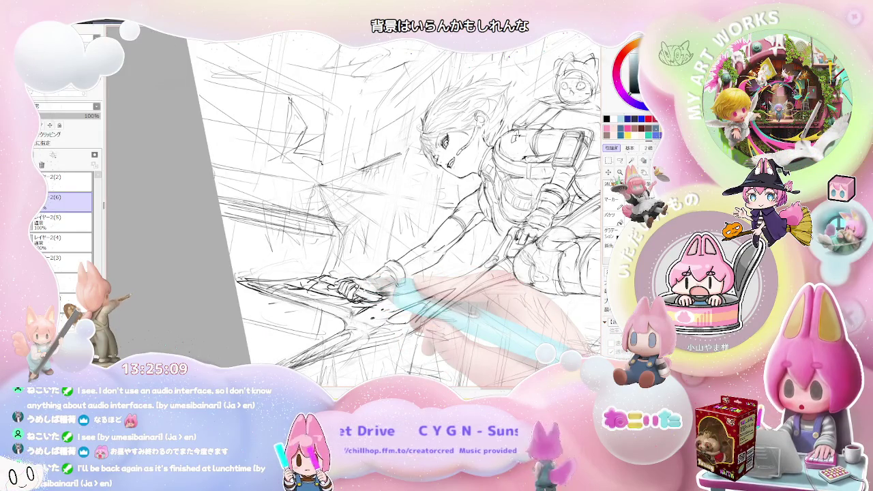
{"action": "key", "text": "Insert"}
{"action": "key", "text": "Delete"}
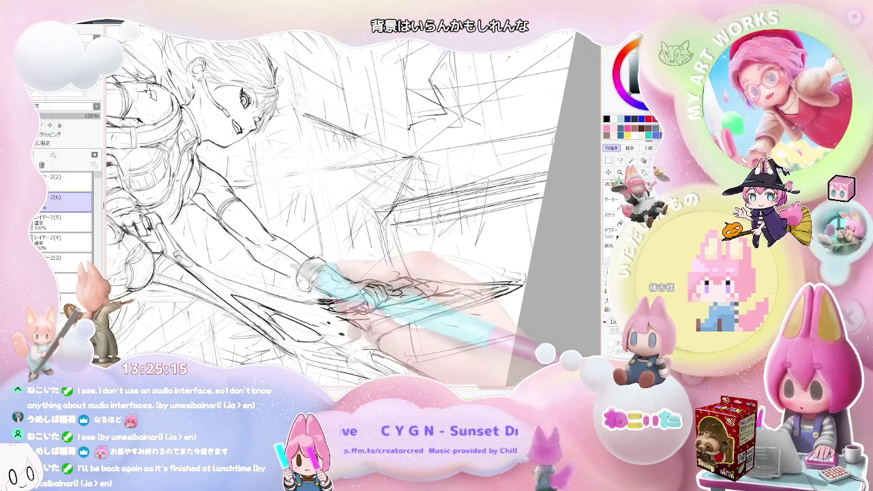
{"action": "key", "text": "End"}
{"action": "key", "text": "End"}
{"action": "key", "text": "End"}
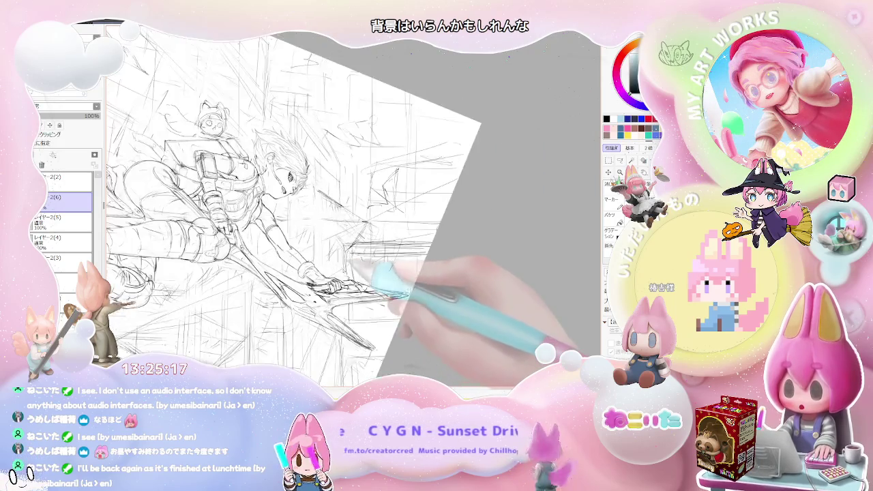
{"action": "key", "text": "End"}
{"action": "key", "text": "End"}
{"action": "key", "text": "End"}
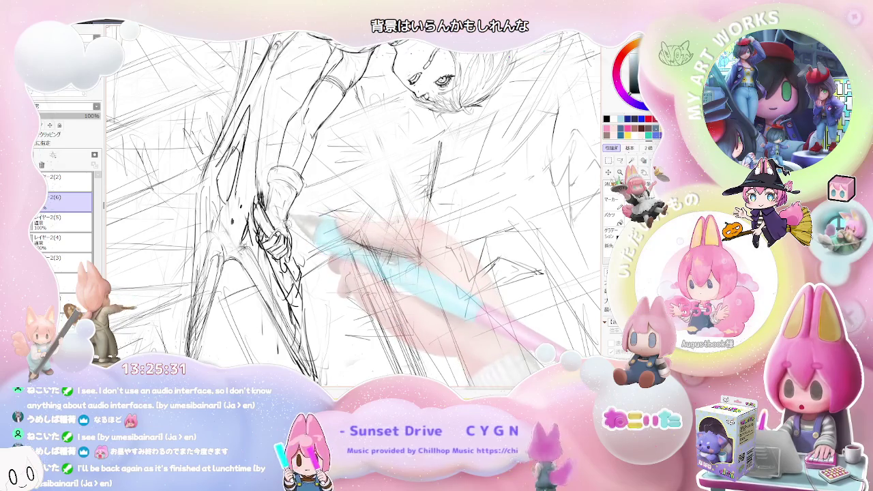
Zoom out, rotate the view about 20° counter-clockwise, then zoom back in on the hands and shaft
{"action": "key", "text": "ctrl+minus"}
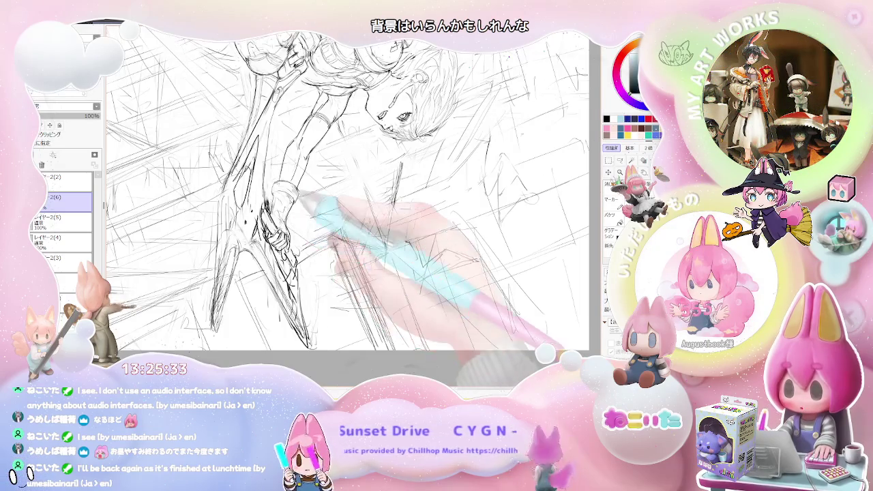
{"action": "key", "text": "ctrl+minus"}
{"action": "left_click_drag", "start_coordinate": [300, 194], "coordinate": [310, 198]}
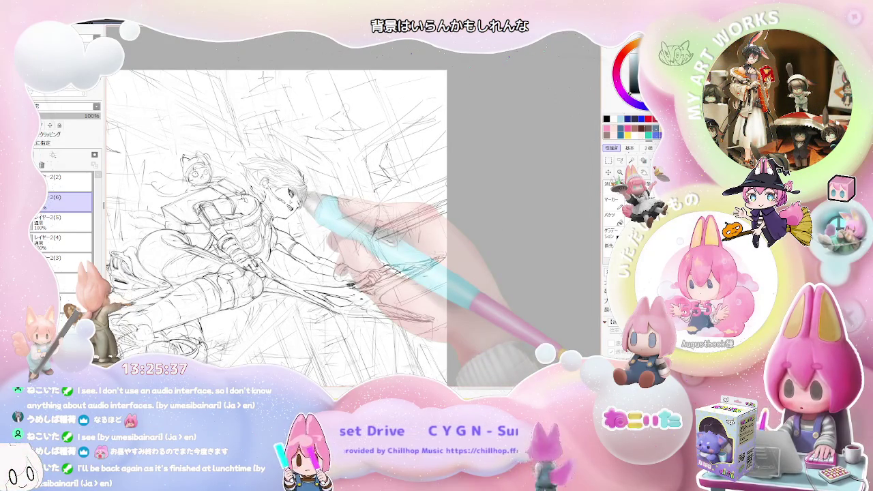
{"action": "left_click_drag", "start_coordinate": [348, 280], "coordinate": [410, 286]}
{"action": "key", "text": "ctrl+plus"}
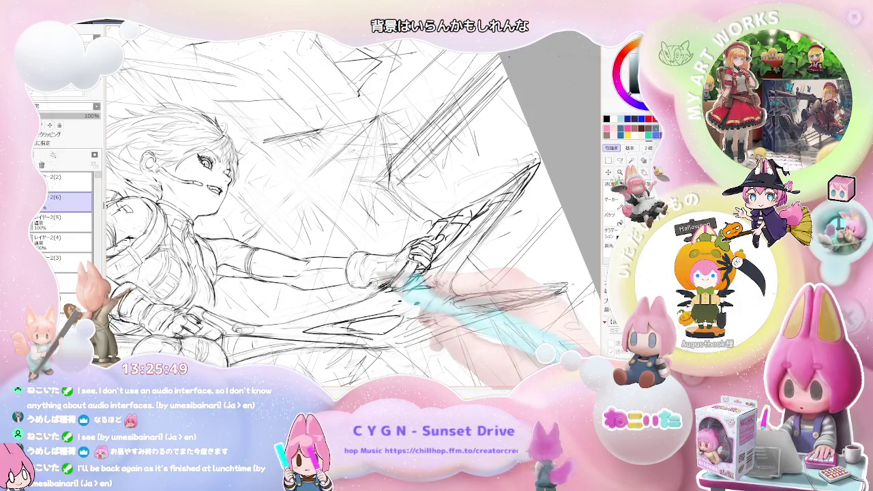
Tilt the view clockwise, zoom out, rotate back counter-clockwise and zoom in on the arm and hand
{"action": "key", "text": "End"}
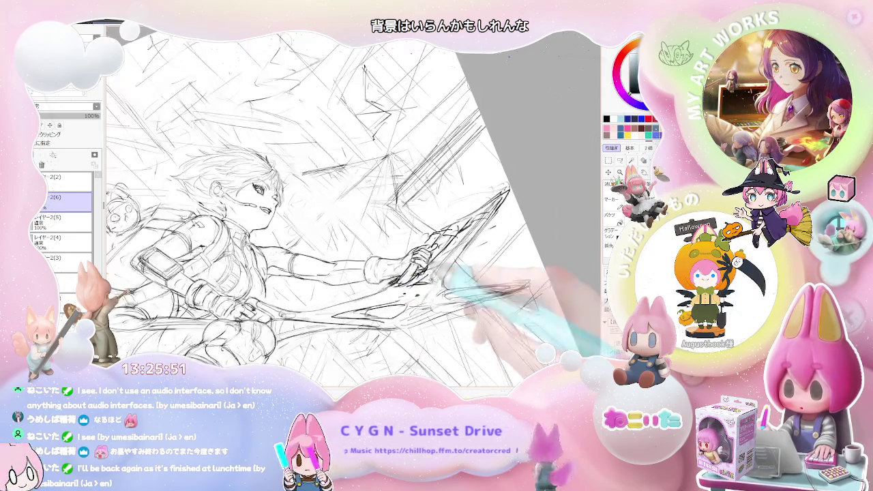
{"action": "key", "text": "End"}
{"action": "key", "text": "End"}
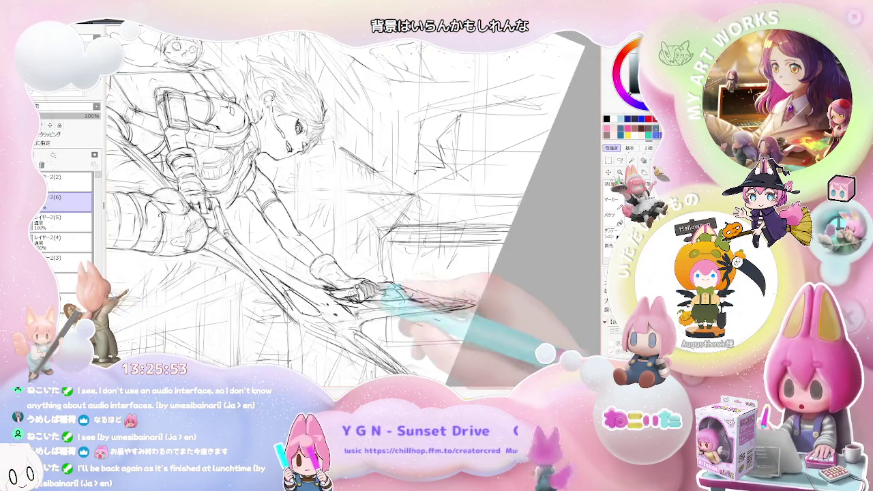
{"action": "key", "text": "ctrl+plus"}
{"action": "key", "text": "ctrl+minus"}
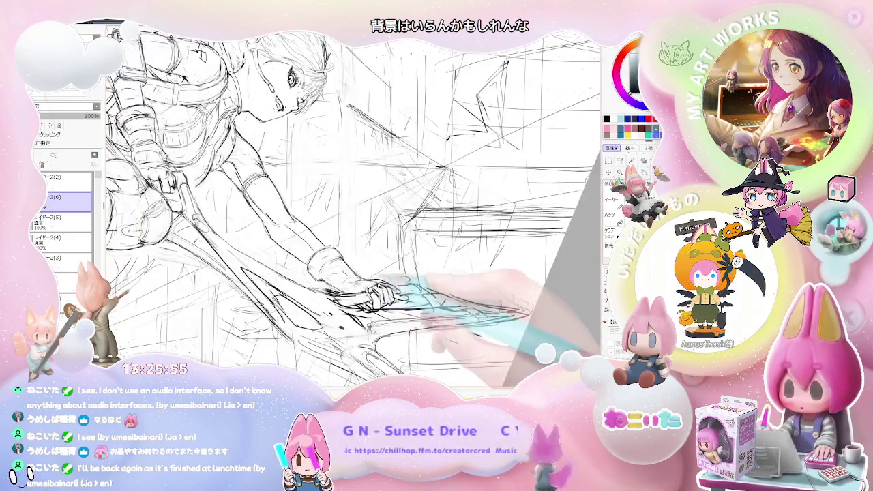
{"action": "key", "text": "Delete"}
{"action": "key", "text": "Delete"}
{"action": "key", "text": "ctrl+plus"}
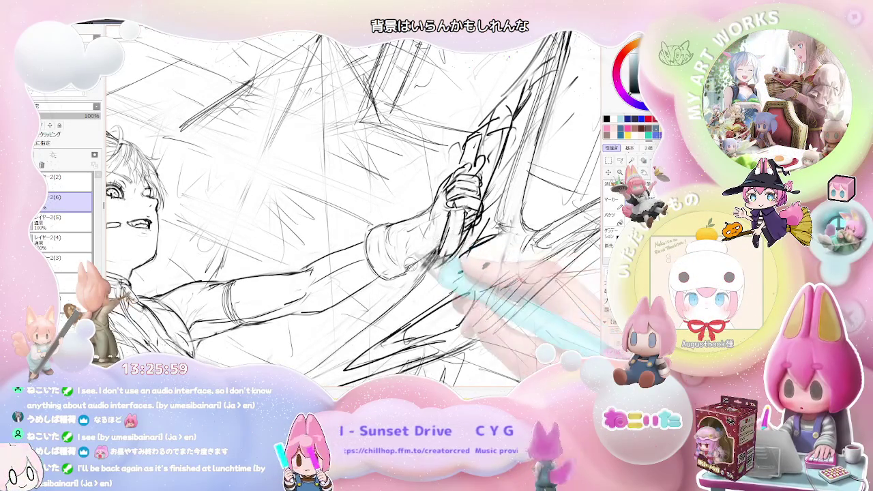
Zoom in on the fist and darken the knuckle lines, then zoom out to the arm and face
{"action": "key", "text": "ctrl+minus"}
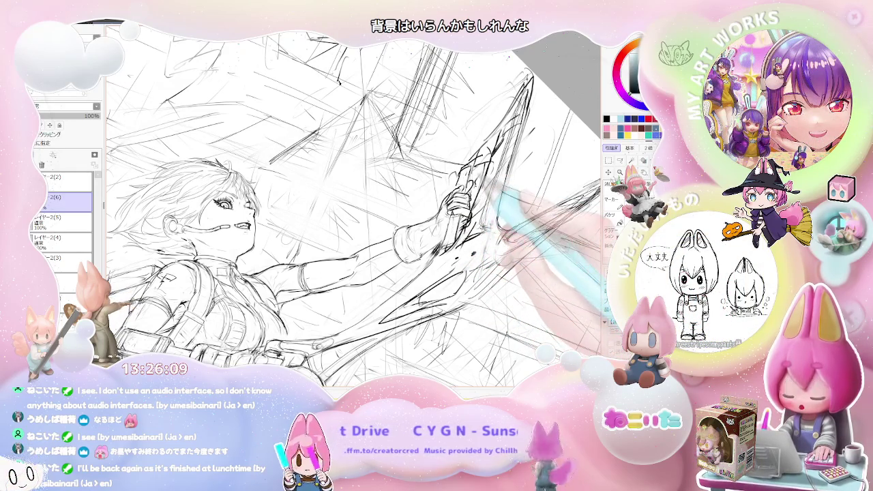
{"action": "scroll", "coordinate": [464, 198], "scroll_direction": "up", "scroll_amount": 2}
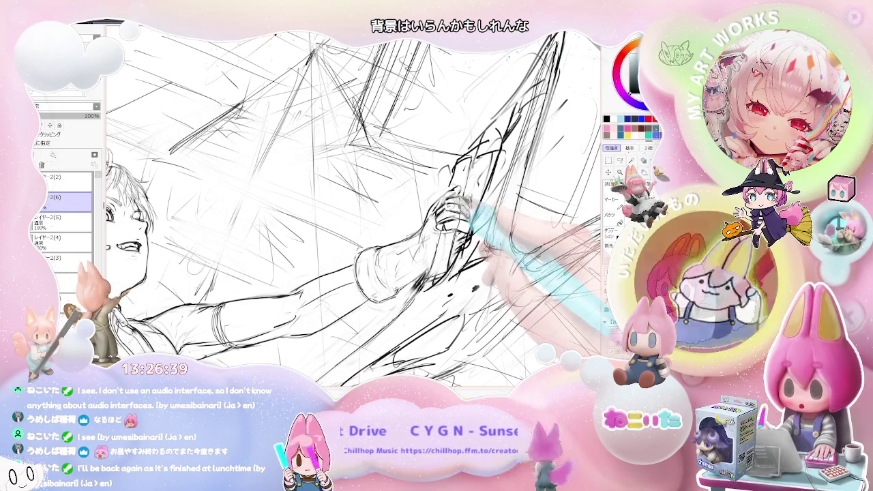
{"action": "scroll", "coordinate": [451, 212], "scroll_direction": "up", "scroll_amount": 2}
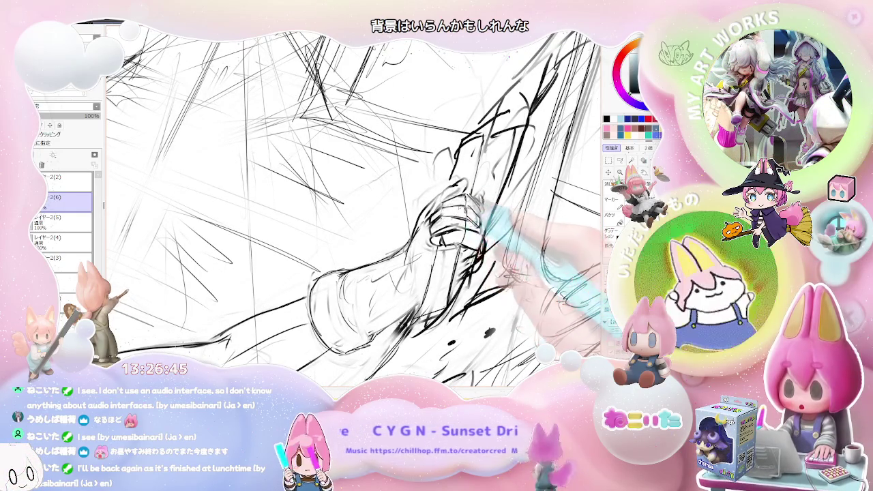
{"action": "left_click_drag", "start_coordinate": [453, 204], "coordinate": [479, 213]}
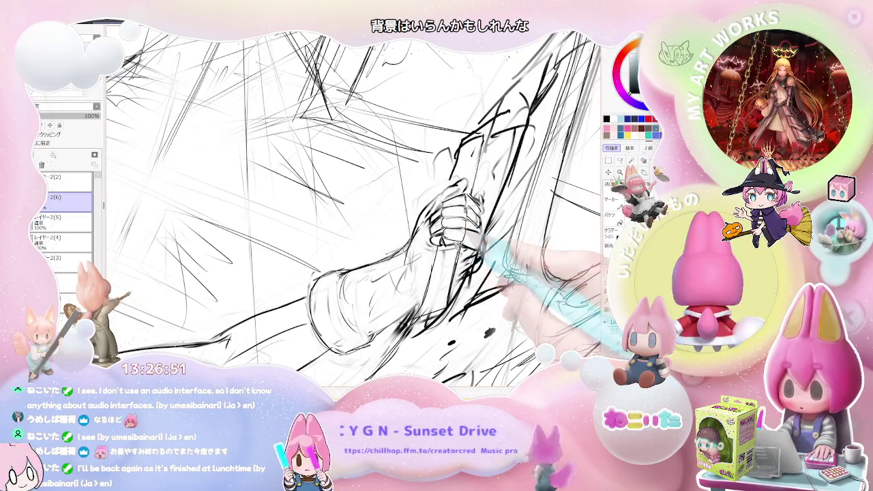
{"action": "key", "text": "ctrl+minus"}
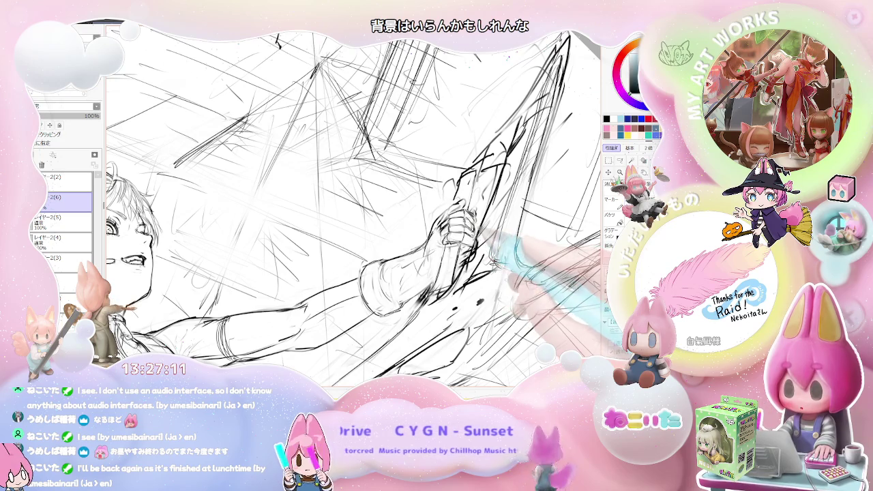
Mirror the view horizontally, turn it through several angles to check the figure, then return it upright
{"action": "key", "text": "Insert"}
{"action": "key", "text": "End"}
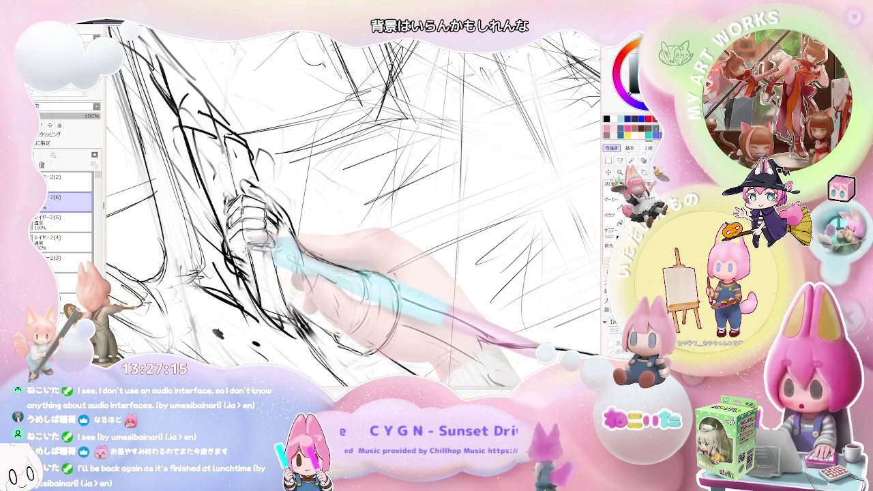
{"action": "key", "text": "Home"}
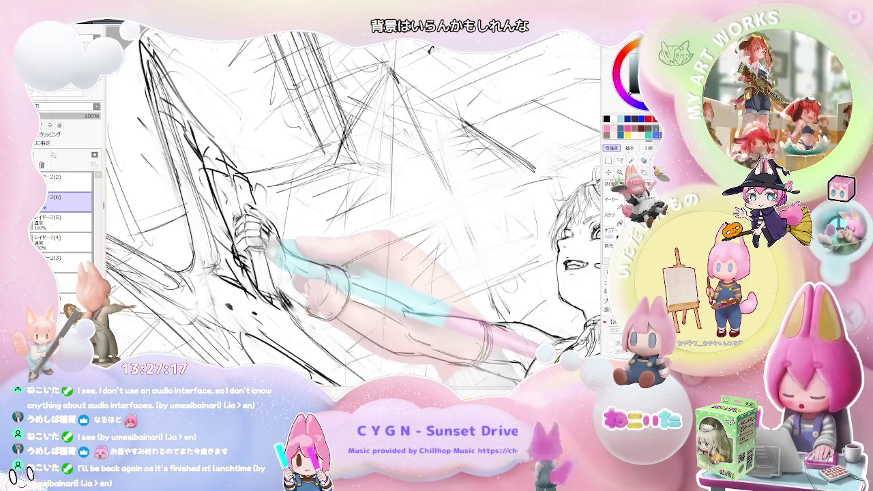
{"action": "key", "text": "End"}
{"action": "key", "text": "End"}
{"action": "key", "text": "End"}
{"action": "key", "text": "Delete"}
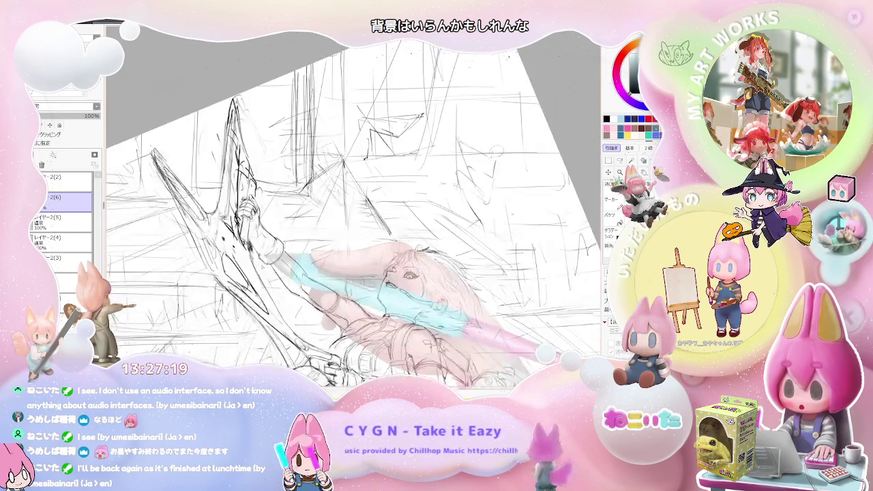
{"action": "key", "text": "Home"}
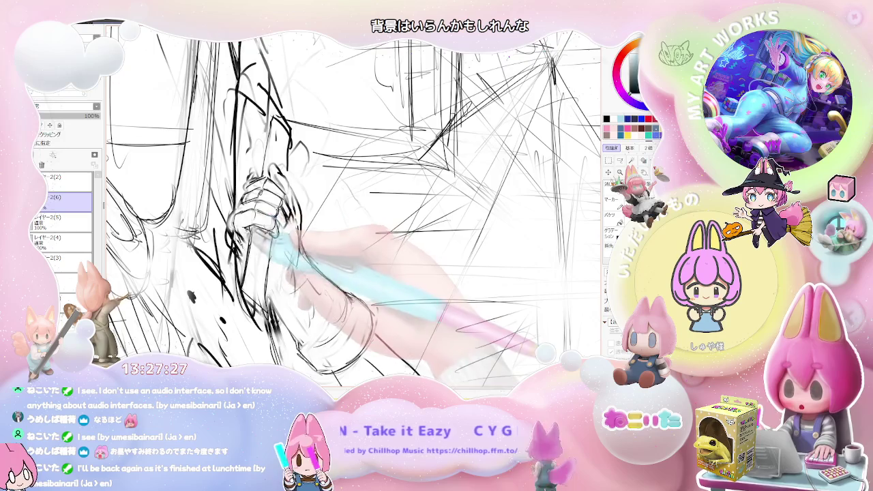
{"action": "key", "text": "Delete"}
{"action": "key", "text": "Delete"}
{"action": "key", "text": "Delete"}
{"action": "key", "text": "Delete"}
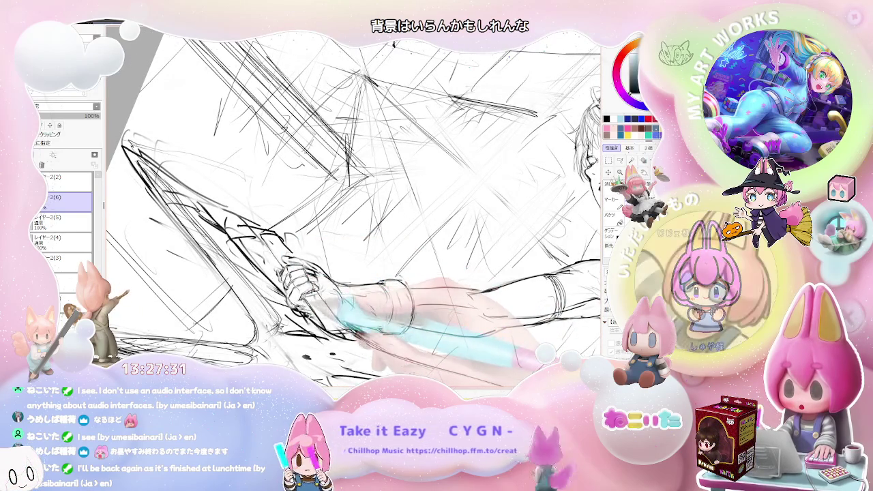
{"action": "key", "text": "End"}
{"action": "key", "text": "End"}
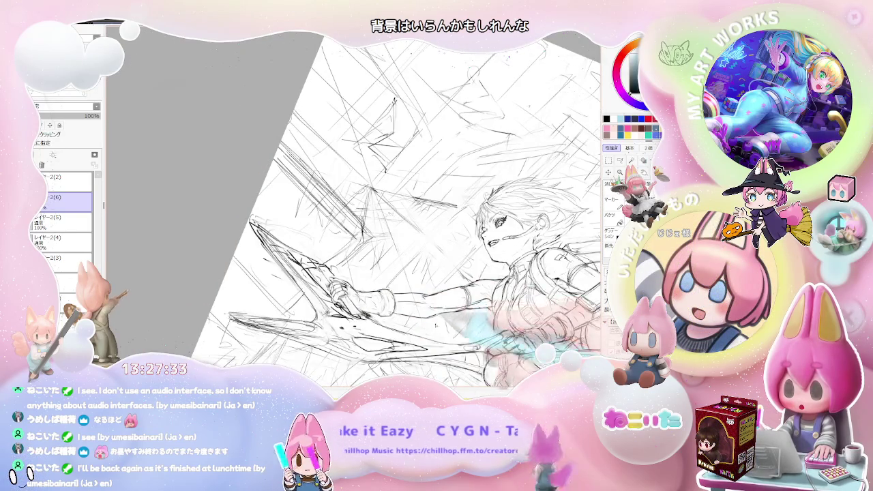
{"action": "key", "text": "End"}
{"action": "key", "text": "End"}
Zoom in until the sketch fills the window, centred on the sword hilt
{"action": "key", "text": "Page_Up"}
{"action": "key", "text": "Page_Up"}
{"action": "key", "text": "Page_Up"}
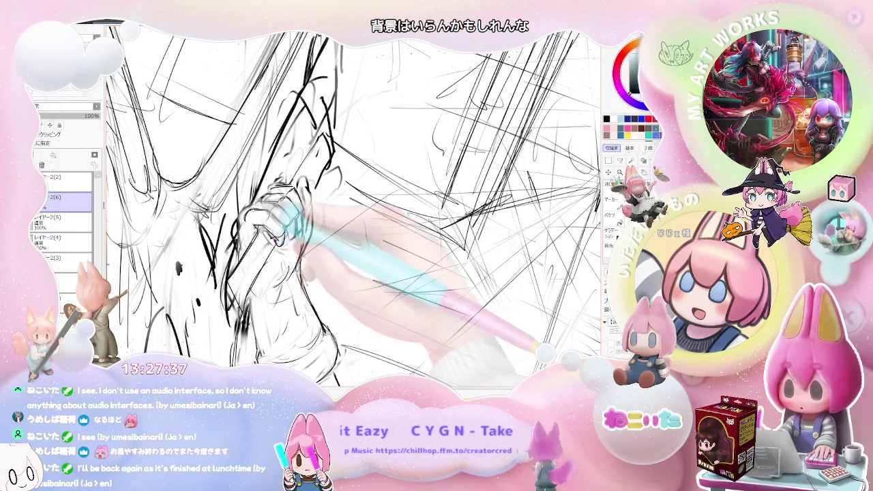
{"action": "key", "text": "Page_Down"}
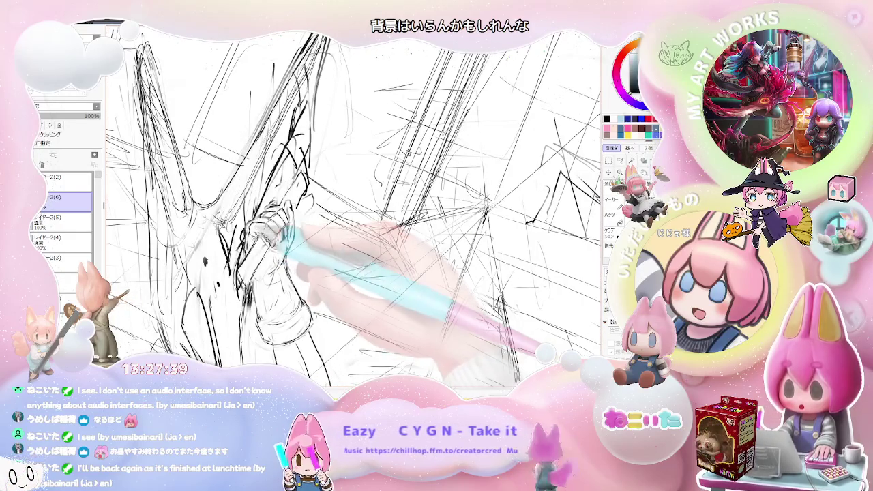
{"action": "key", "text": "Page_Up"}
{"action": "key", "text": "Page_Up"}
{"action": "key", "text": "Page_Up"}
{"action": "key", "text": "Page_Up"}
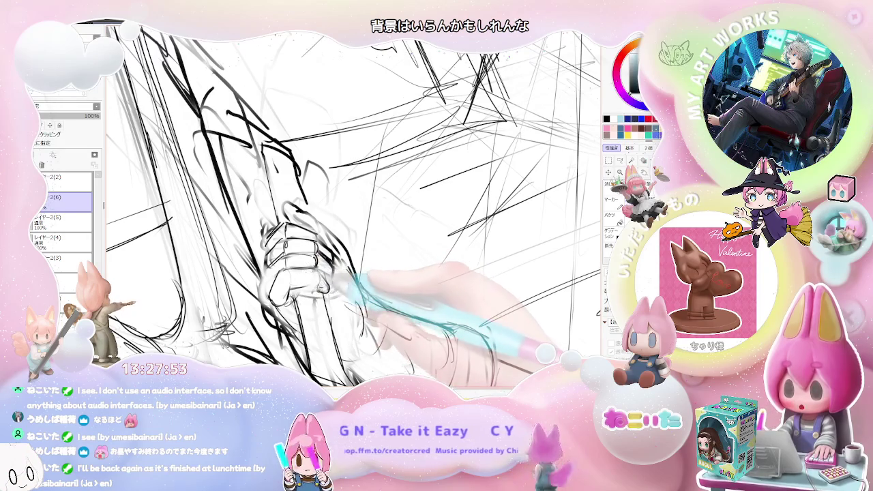
Rotate and mirror the view, then zoom in so the sword grip runs diagonally past the hand
{"action": "key", "text": "Delete"}
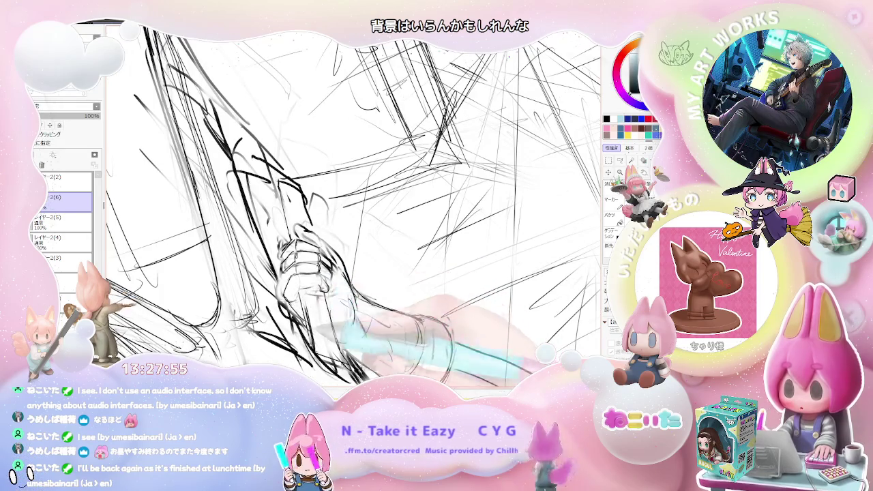
{"action": "key", "text": "Delete"}
{"action": "key", "text": "Delete"}
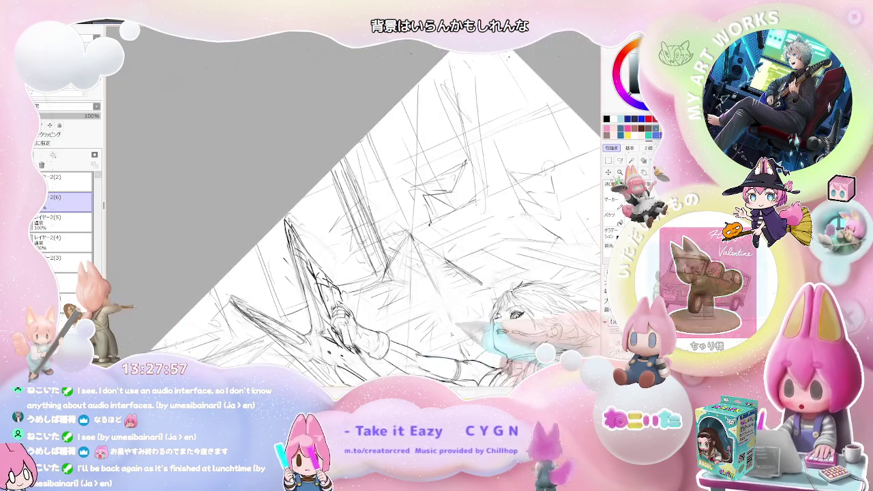
{"action": "key", "text": "Delete"}
{"action": "key", "text": "Insert"}
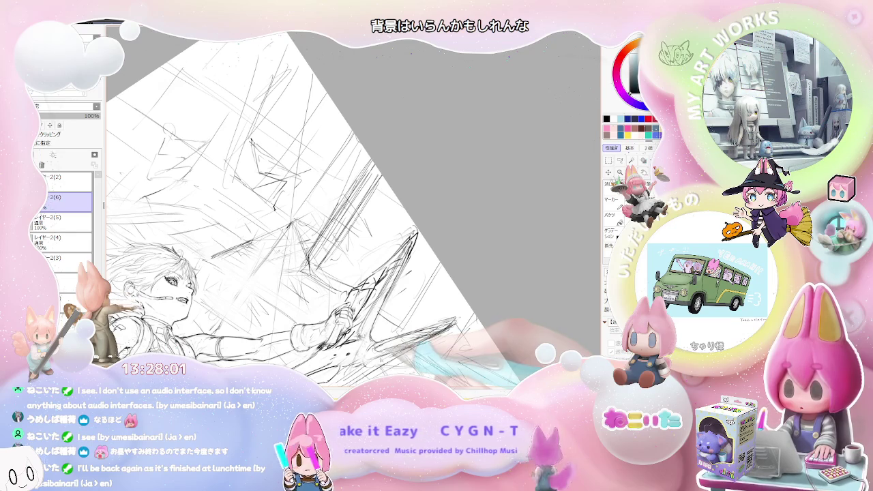
{"action": "key", "text": "Delete"}
{"action": "scroll", "coordinate": [355, 205], "scroll_direction": "up", "scroll_amount": 3}
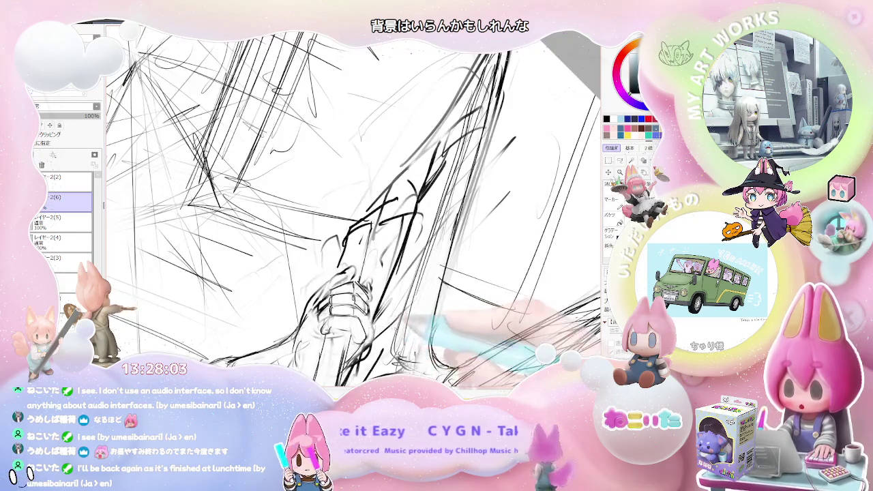
{"action": "key", "text": "Delete"}
{"action": "scroll", "coordinate": [355, 205], "scroll_direction": "up", "scroll_amount": 2}
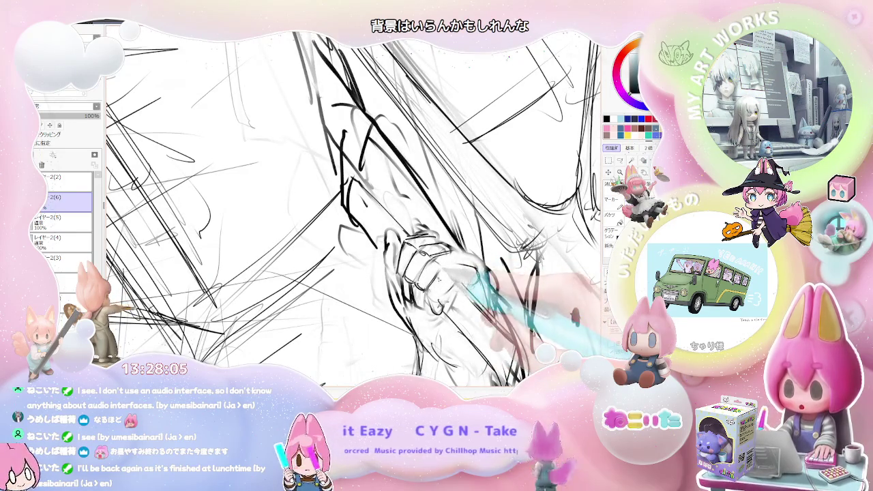
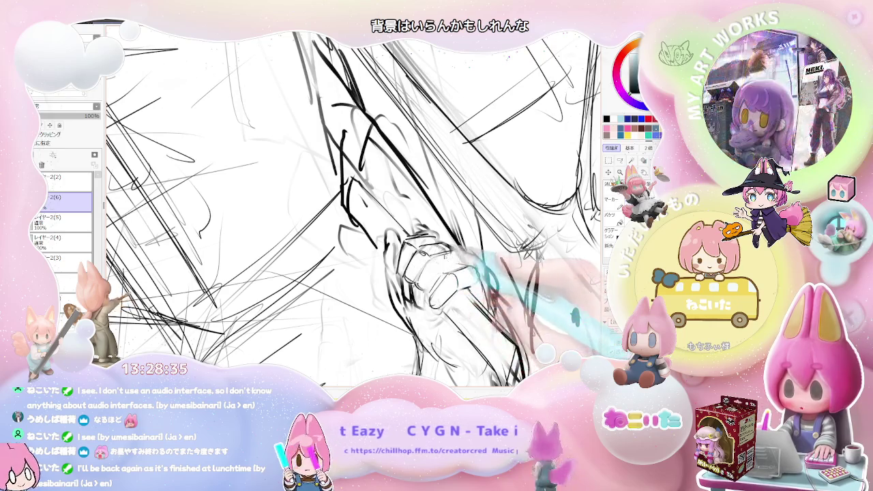
Ink darker lines over the gripping fist, rotating and tilting the canvas to comfortable angles
{"action": "key", "text": "Home"}
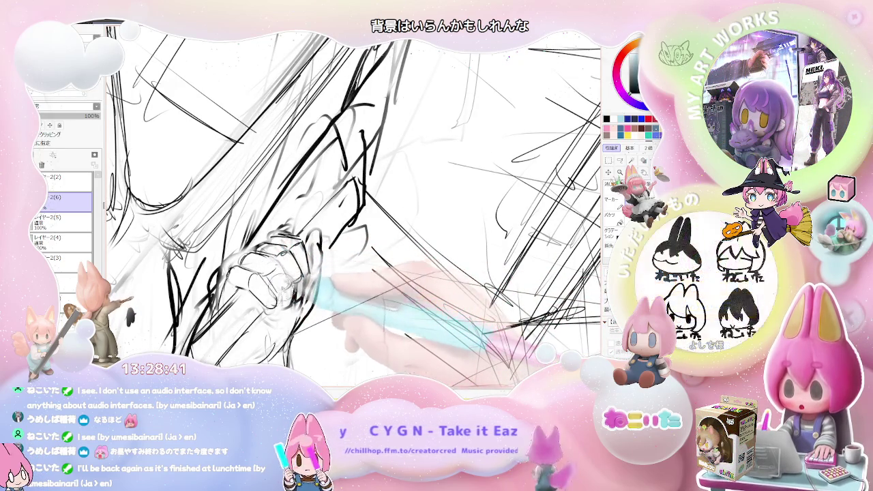
{"action": "key", "text": "Delete"}
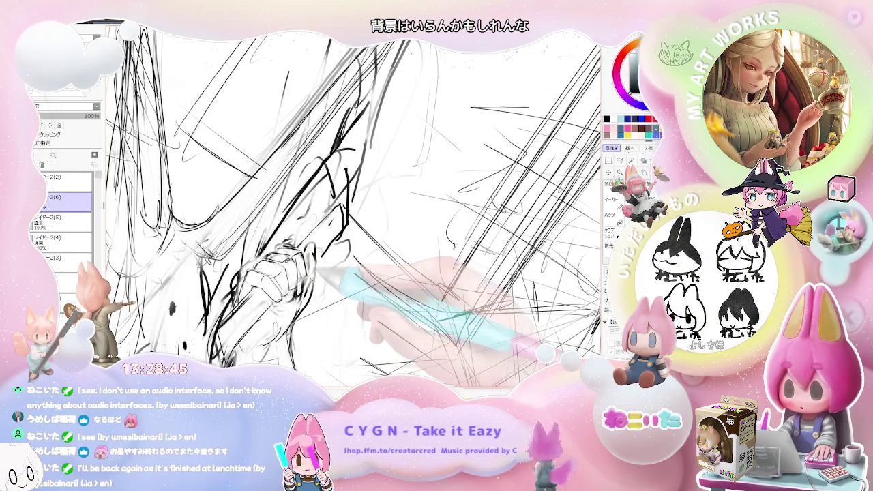
{"action": "key", "text": "Delete"}
{"action": "key", "text": "Delete"}
{"action": "key", "text": "Delete"}
{"action": "key", "text": "Delete"}
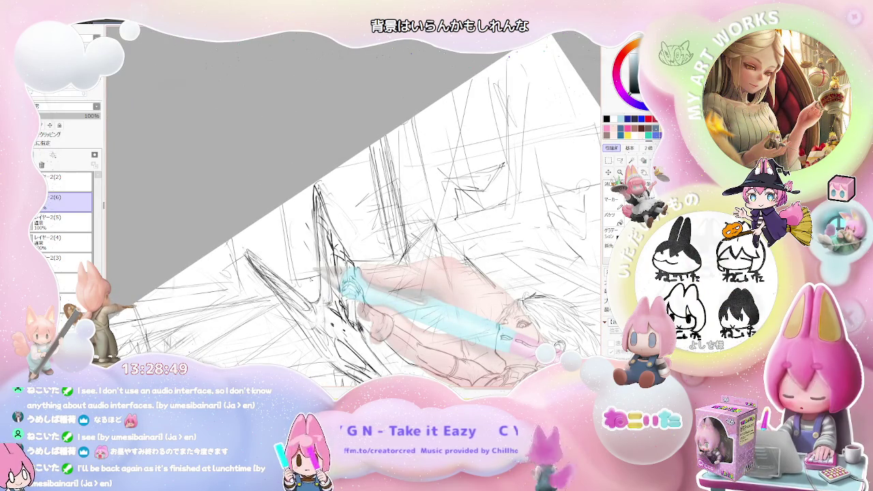
{"action": "key", "text": "Home"}
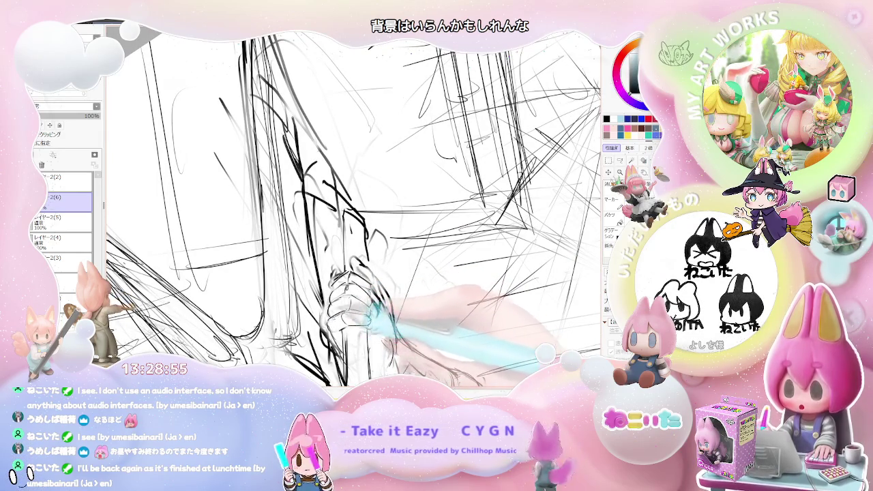
{"action": "key", "text": "Delete"}
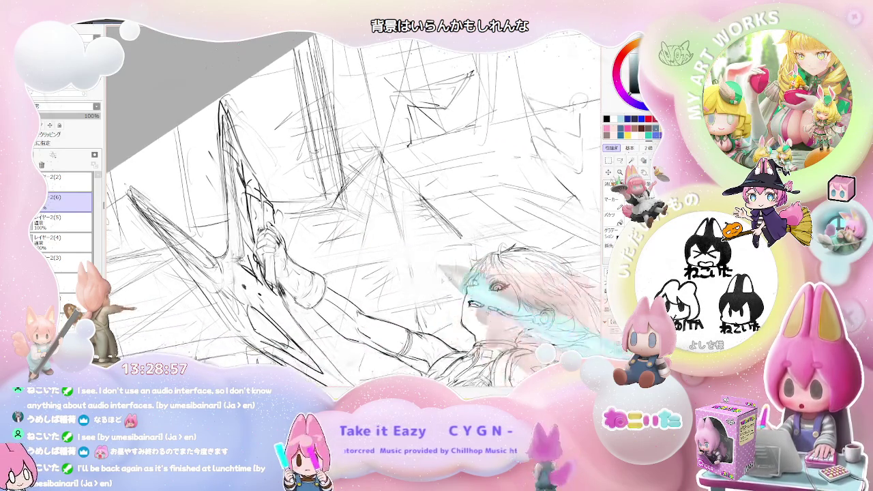
{"action": "scroll", "coordinate": [354, 210], "scroll_direction": "up", "scroll_amount": 3}
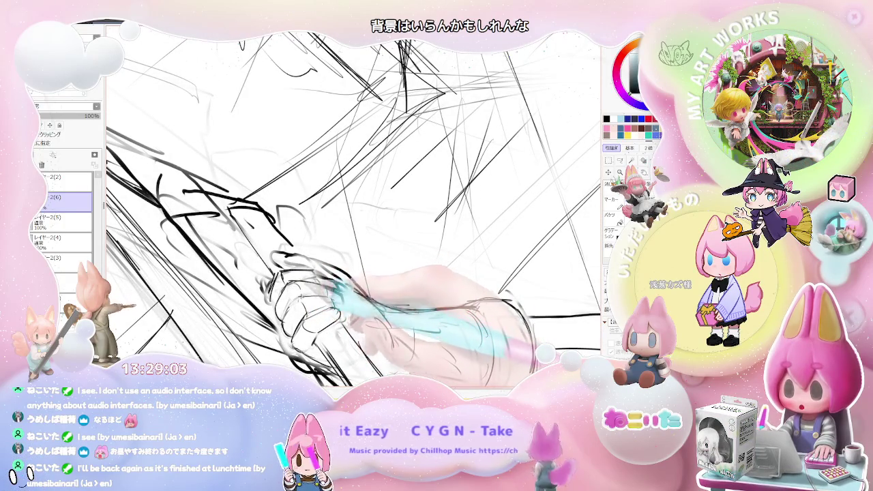
{"action": "key", "text": "Delete"}
{"action": "key", "text": "End"}
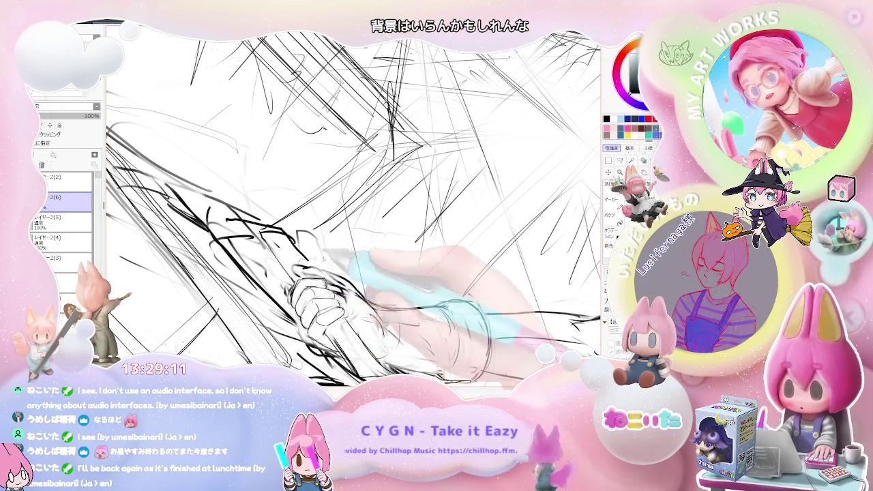
Check proportions with a mirrored, zoomed-out view, then zoom back in on the hand and hilt
{"action": "key", "text": "ctrl+minus"}
{"action": "key", "text": "h"}
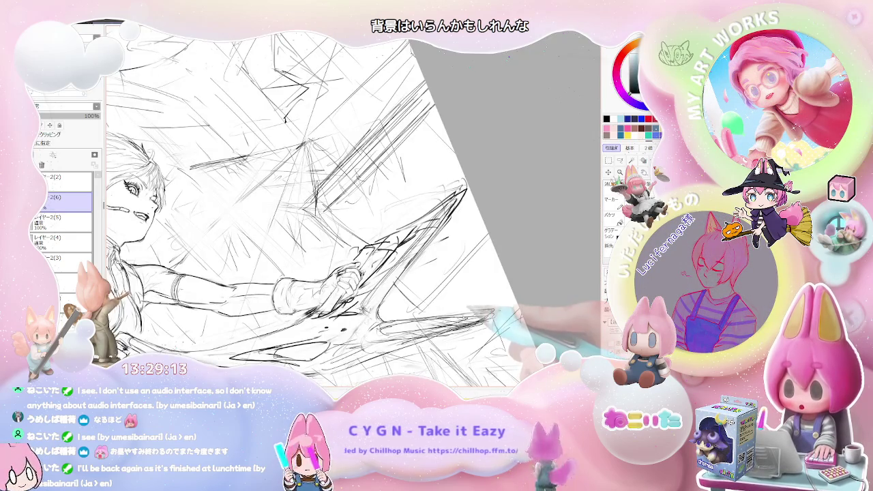
{"action": "key", "text": "ctrl+minus"}
{"action": "key", "text": "ctrl+plus"}
{"action": "key", "text": "ctrl+plus"}
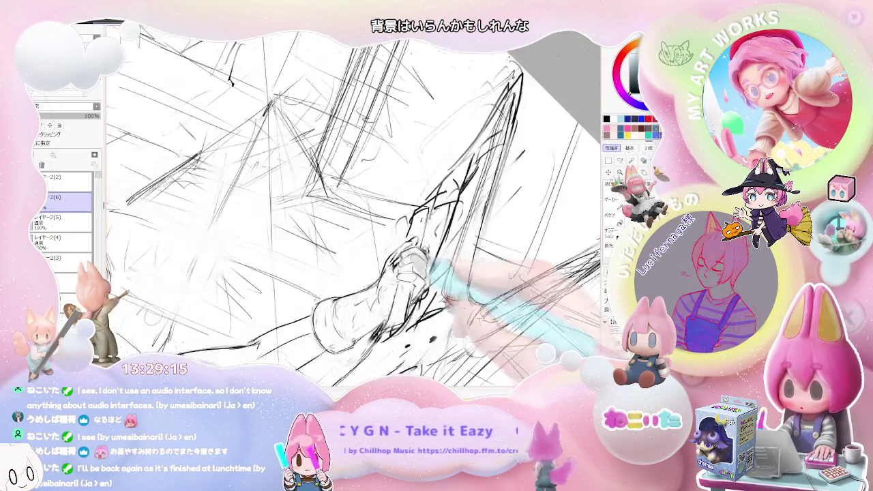
{"action": "key", "text": "ctrl+plus"}
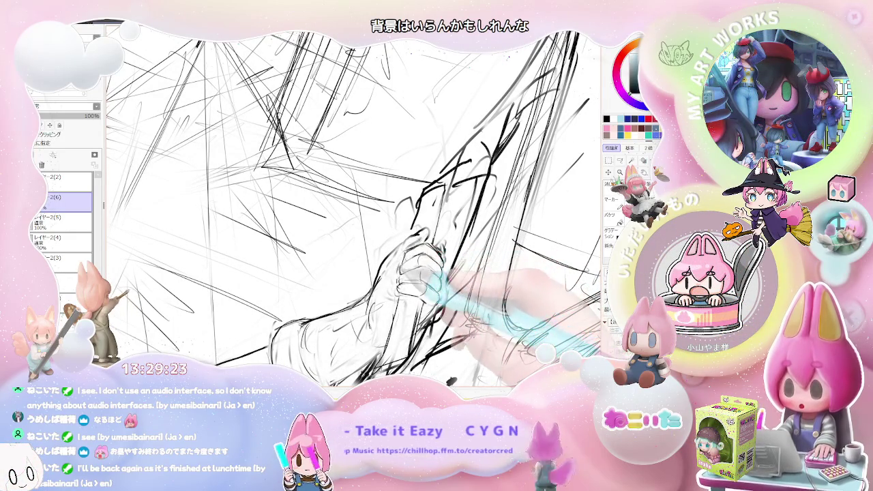
{"action": "key", "text": "minus"}
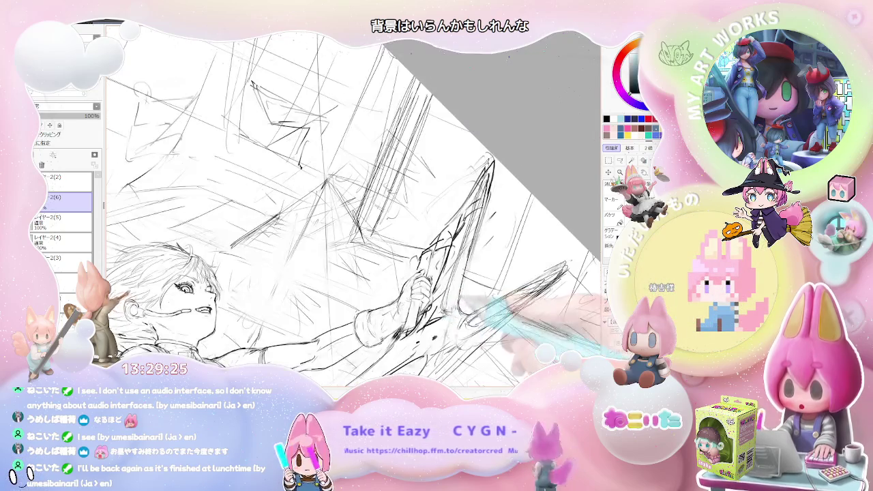
{"action": "key", "text": "Home"}
{"action": "key", "text": "plus"}
{"action": "key", "text": "plus"}
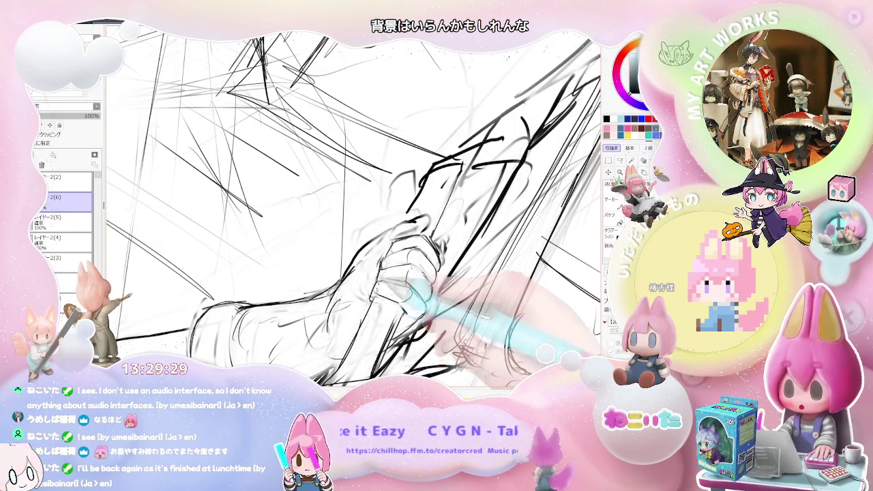
{"action": "key", "text": "minus"}
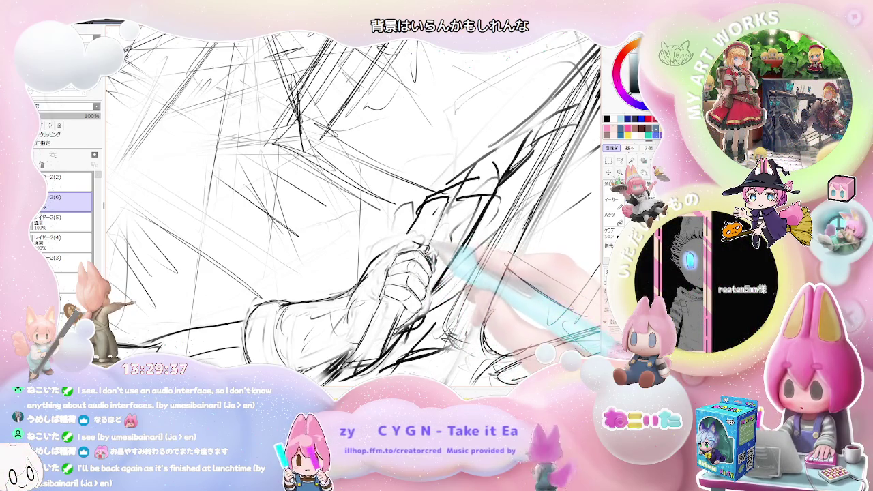
Continue refining the fist at new angles, flipping the view to check the pose
{"action": "key", "text": "End"}
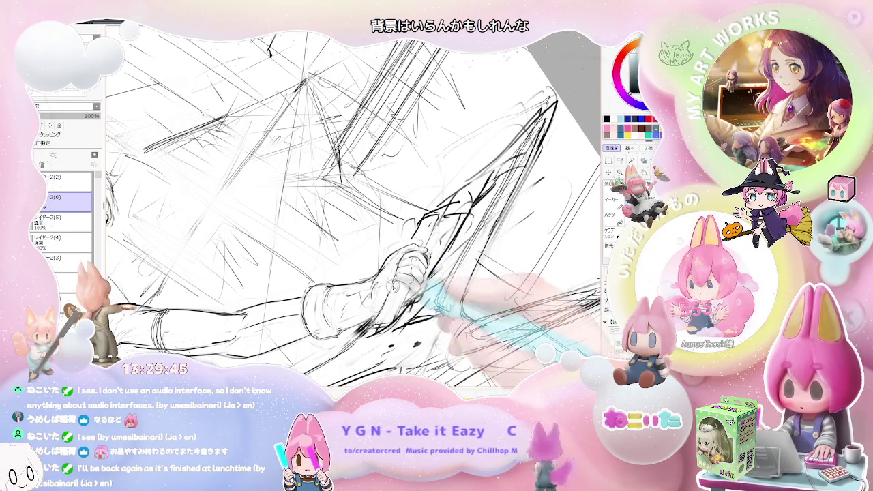
{"action": "key", "text": "Home"}
{"action": "key", "text": "h"}
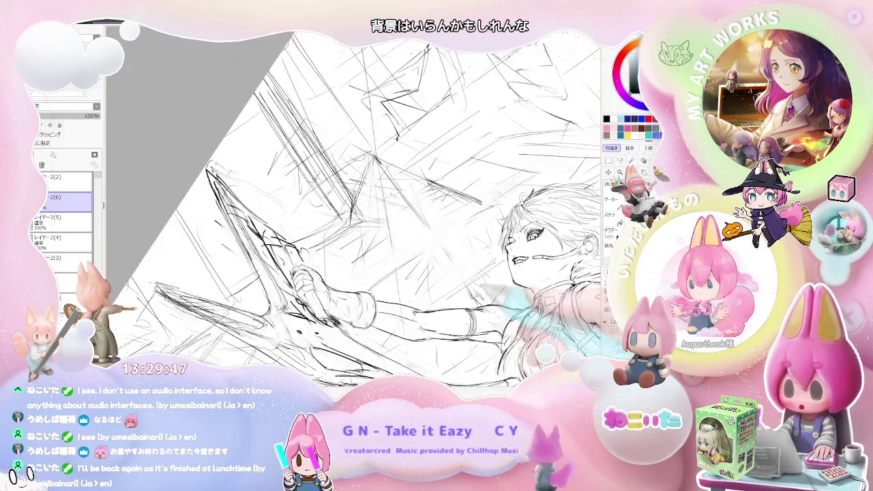
{"action": "scroll", "coordinate": [524, 311], "scroll_direction": "down", "scroll_amount": 1}
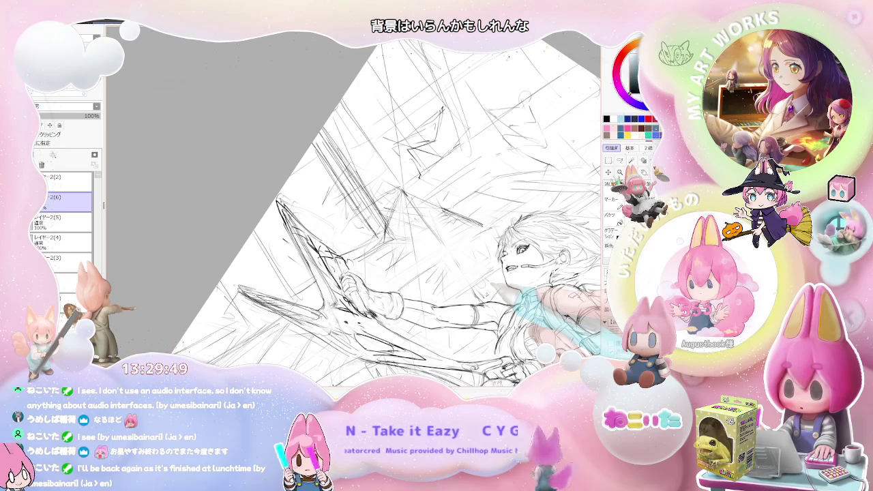
{"action": "key", "text": "Delete"}
{"action": "key", "text": "Delete"}
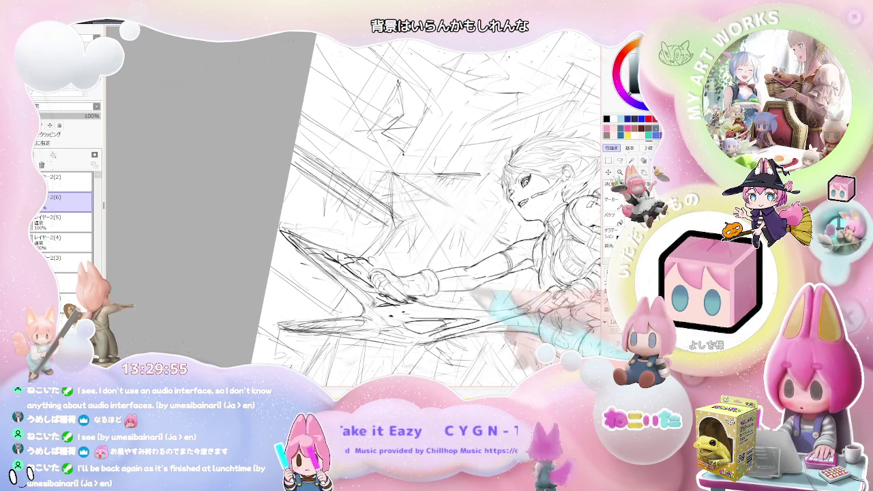
{"action": "scroll", "coordinate": [382, 273], "scroll_direction": "up", "scroll_amount": 2}
Zoom in and draw dark knuckle marks on the fist around the sword hilt
{"action": "scroll", "coordinate": [382, 272], "scroll_direction": "up", "scroll_amount": 2}
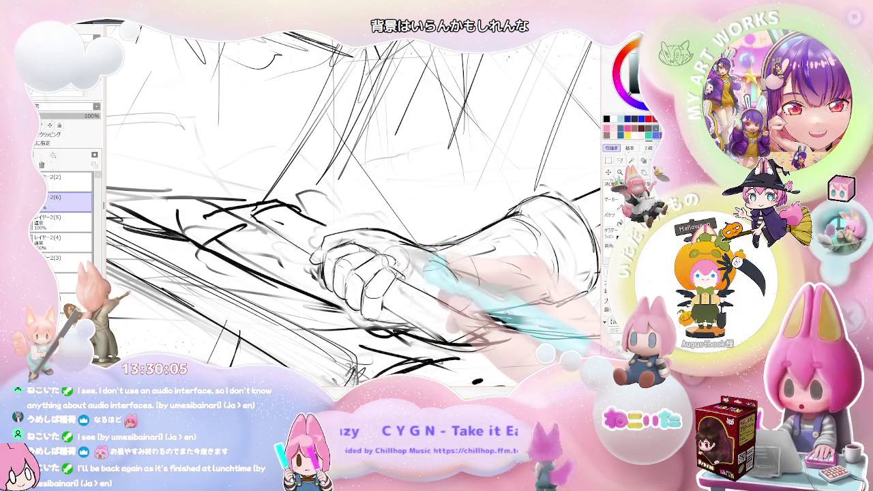
{"action": "left_click_drag", "start_coordinate": [385, 266], "coordinate": [397, 258]}
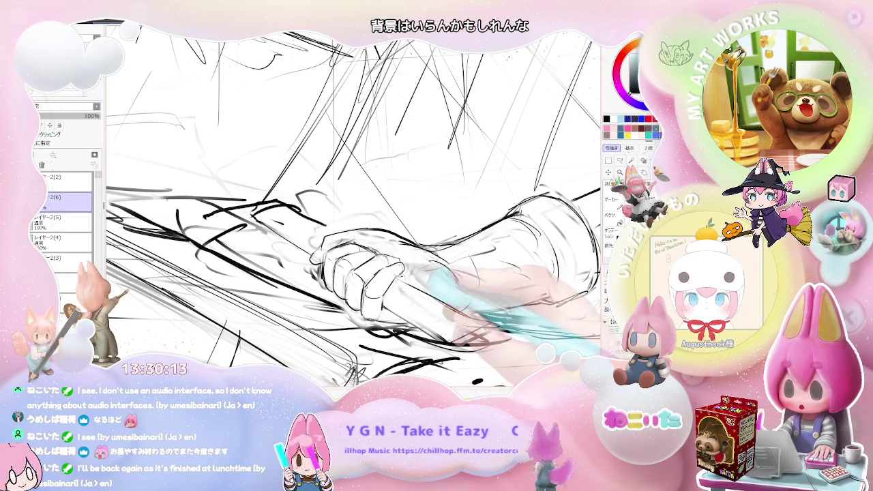
{"action": "scroll", "coordinate": [355, 204], "scroll_direction": "down", "scroll_amount": 3}
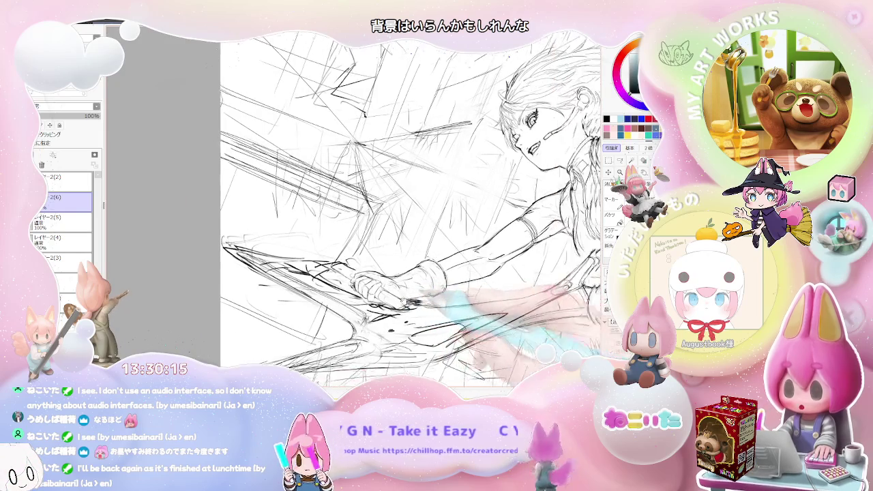
{"action": "scroll", "coordinate": [422, 259], "scroll_direction": "up", "scroll_amount": 5}
{"action": "scroll", "coordinate": [382, 259], "scroll_direction": "up", "scroll_amount": 2}
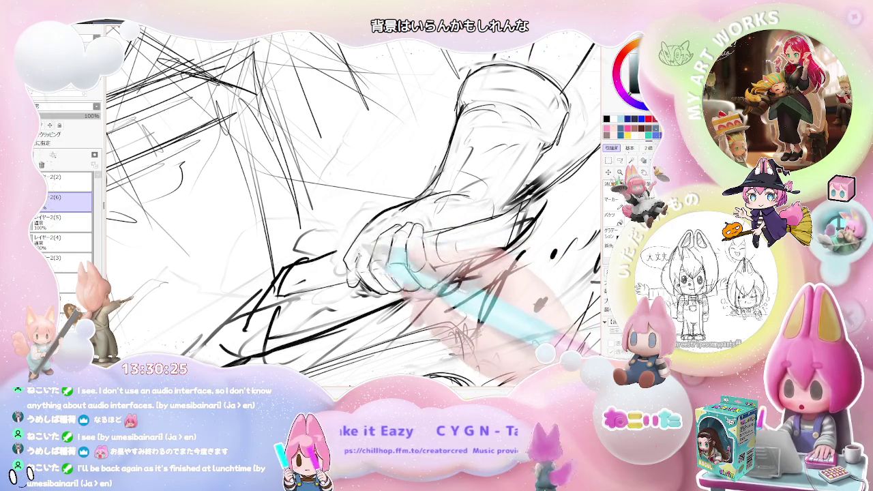
{"action": "key", "text": "minus"}
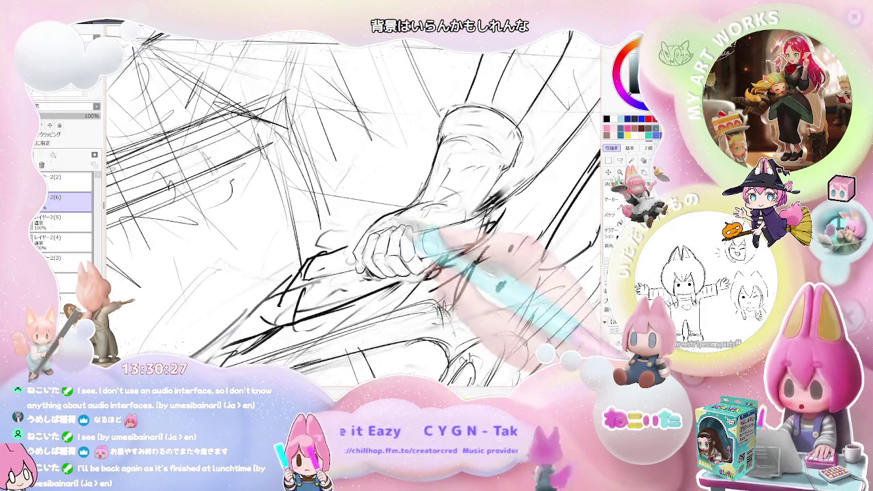
Ink the gripping hand at a mirrored, tilted close-up, checking the whole figure between strokes
{"action": "key", "text": "Delete"}
{"action": "key", "text": "End"}
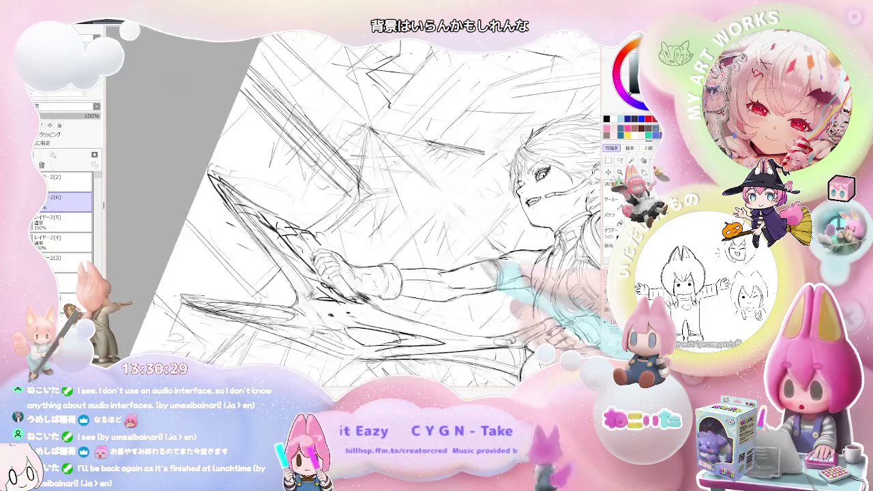
{"action": "key", "text": "h"}
{"action": "key", "text": "plus"}
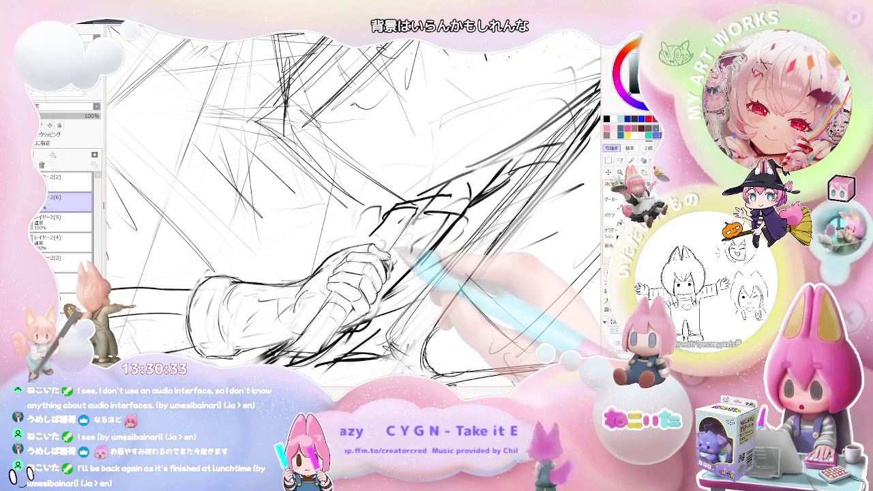
{"action": "key", "text": "minus"}
{"action": "key", "text": "minus"}
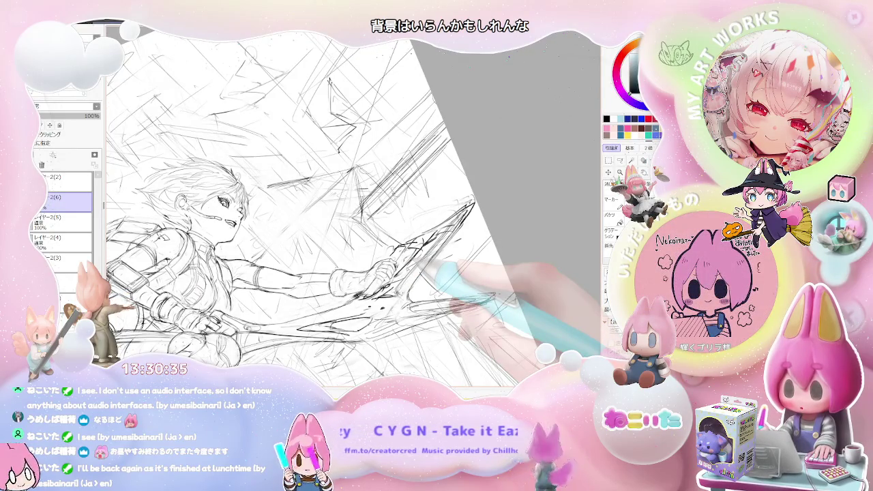
{"action": "key", "text": "Delete"}
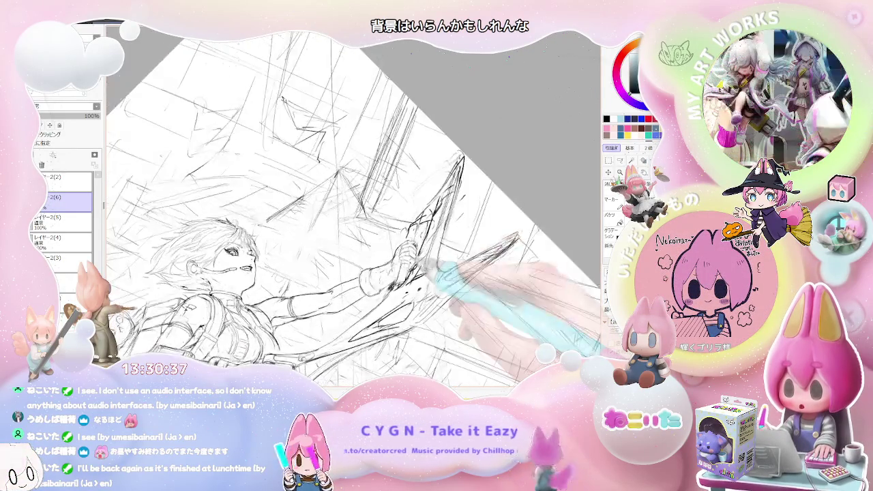
{"action": "key", "text": "plus"}
{"action": "key", "text": "plus"}
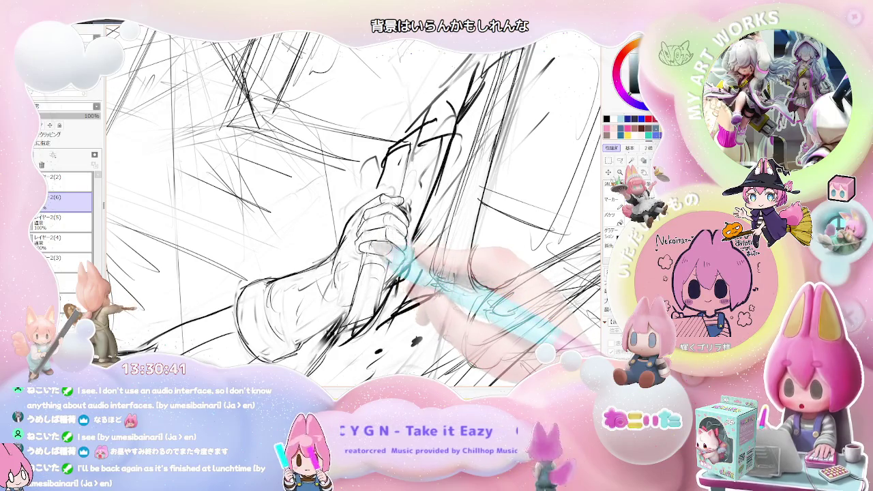
{"action": "key", "text": "minus"}
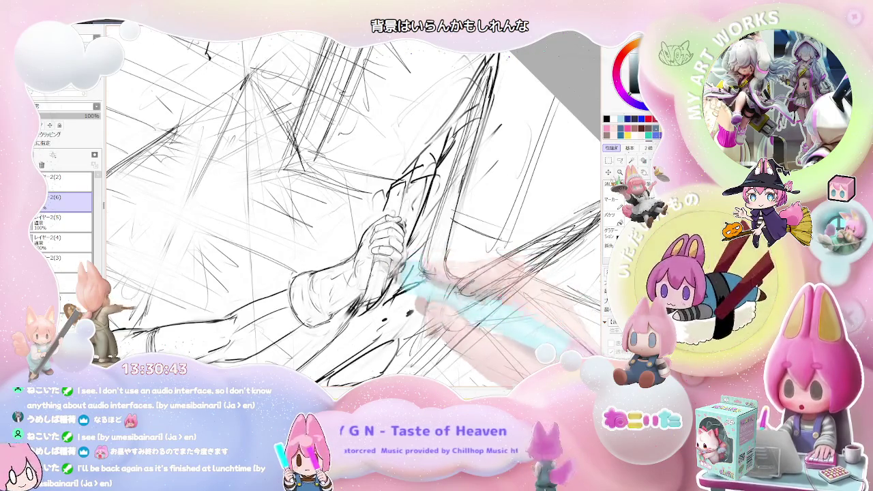
{"action": "key", "text": "minus"}
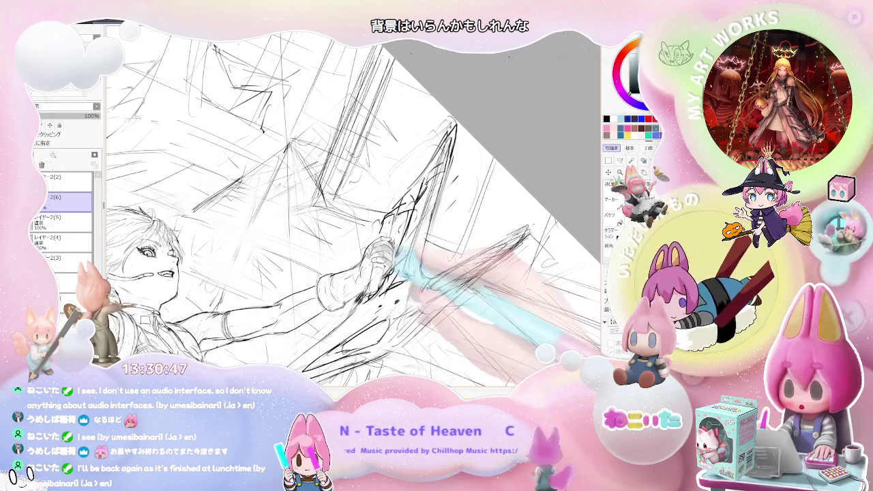
Firm up the raised arm and hand lines, turning the figure upright and leaning to compare
{"action": "key", "text": "plus"}
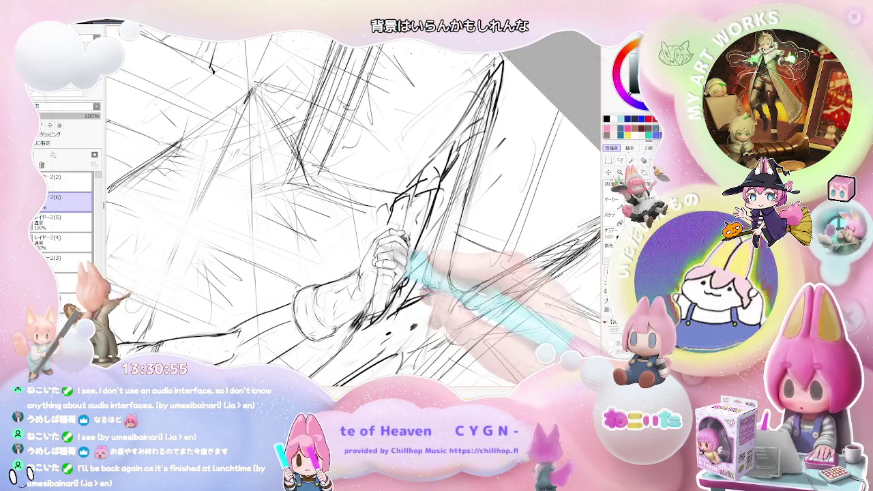
{"action": "key", "text": "minus"}
{"action": "key", "text": "minus"}
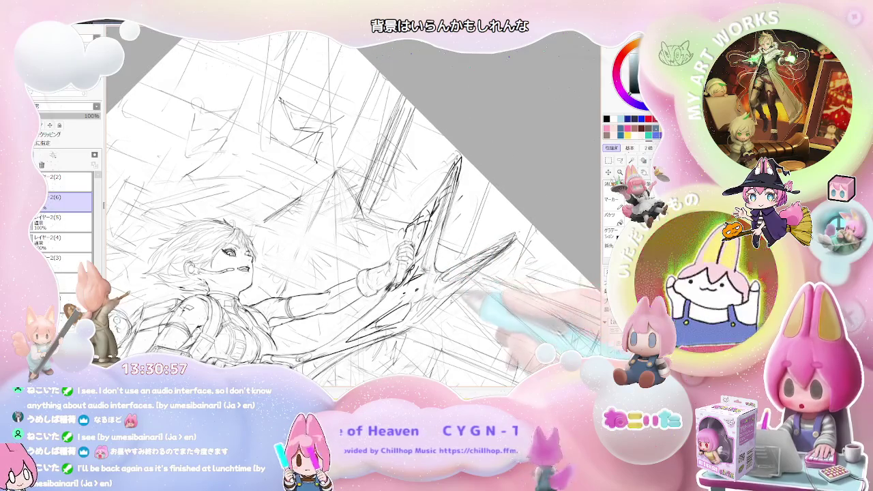
{"action": "key", "text": "End"}
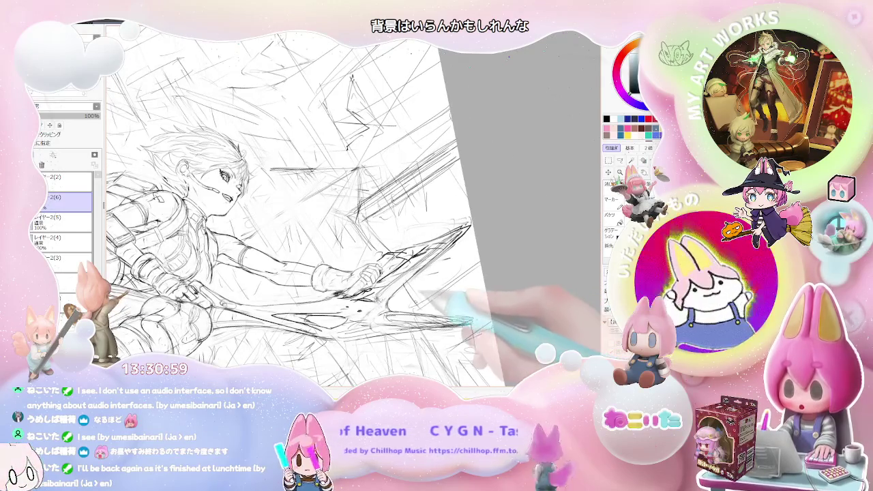
{"action": "key", "text": "Delete"}
{"action": "key", "text": "plus"}
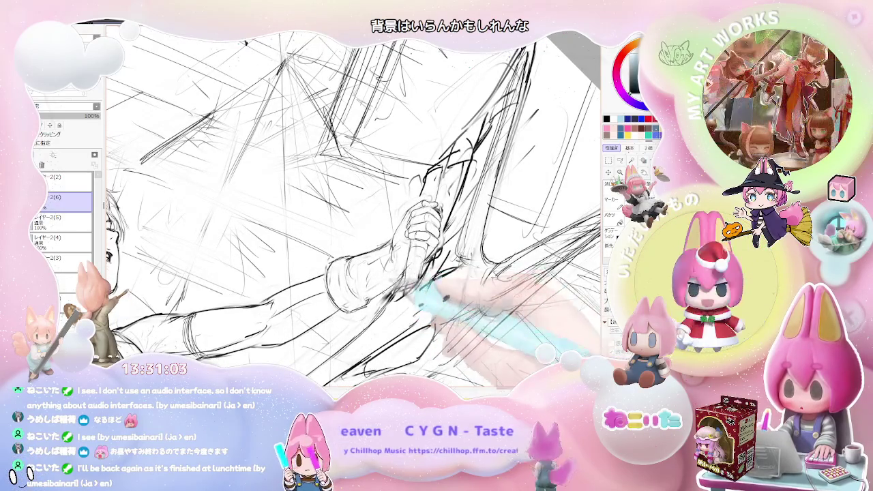
{"action": "key", "text": "minus"}
{"action": "key", "text": "minus"}
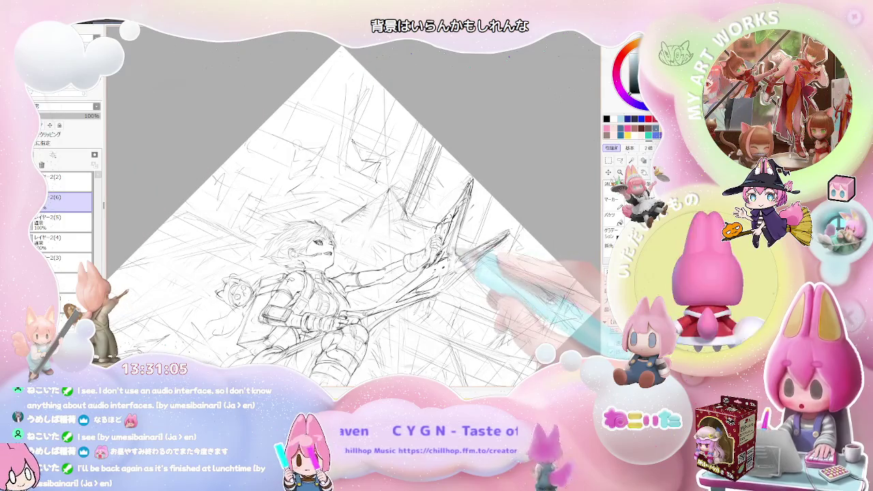
{"action": "key", "text": "End"}
{"action": "key", "text": "End"}
{"action": "key", "text": "End"}
{"action": "key", "text": "plus"}
{"action": "key", "text": "plus"}
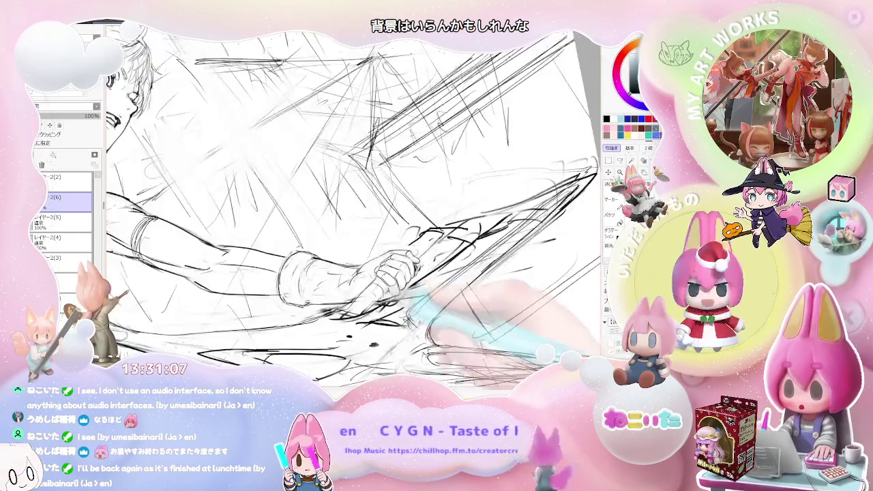
{"action": "key", "text": "plus"}
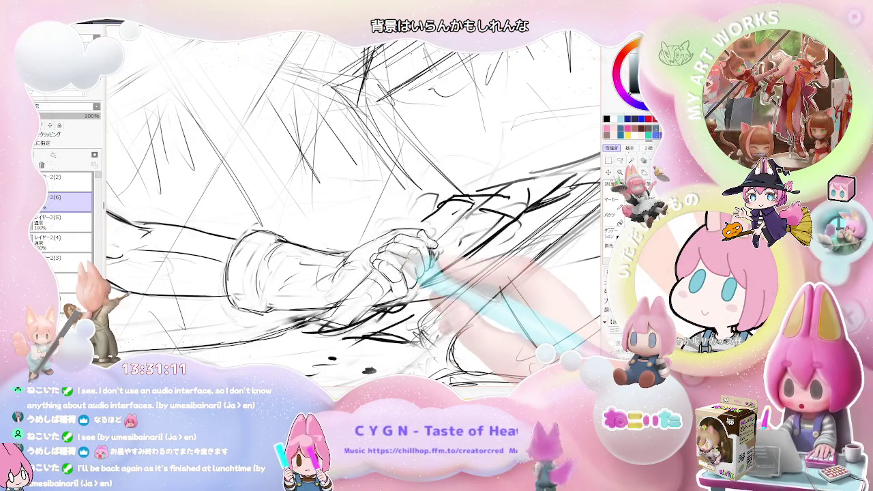
Refine the hand on the weapon close up, then zoom out and rotate to review the figure
{"action": "key", "text": "minus"}
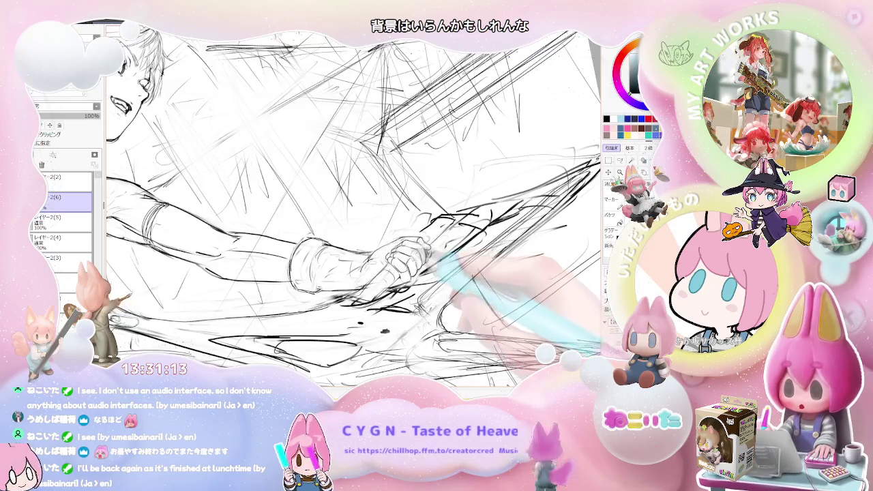
{"action": "key", "text": "minus"}
{"action": "key", "text": "minus"}
{"action": "key", "text": "plus"}
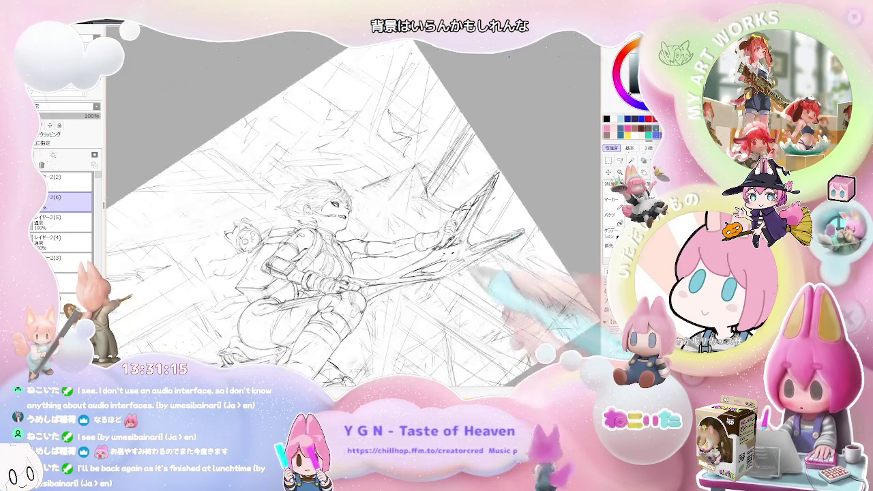
{"action": "key", "text": "plus"}
{"action": "key", "text": "plus"}
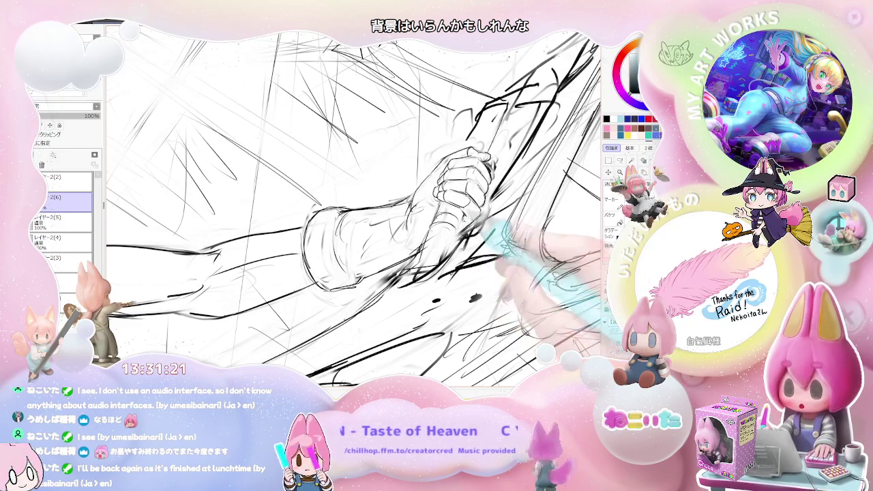
{"action": "key", "text": "minus"}
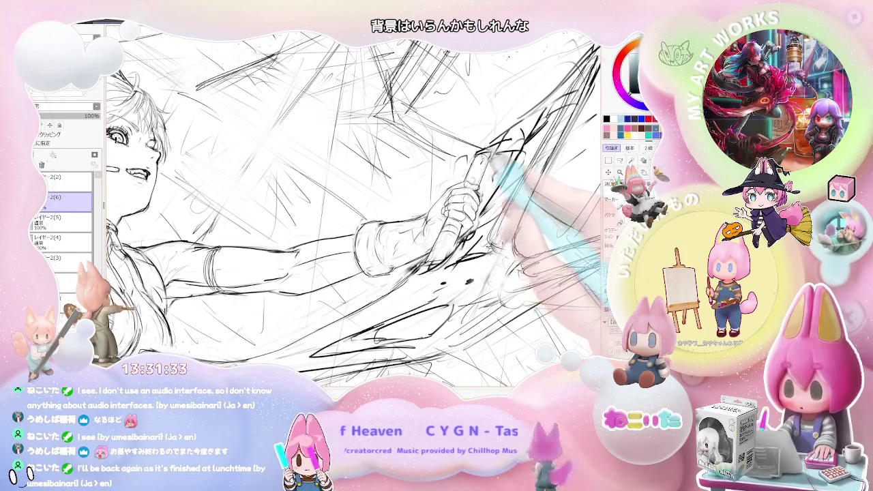
{"action": "key", "text": "Home"}
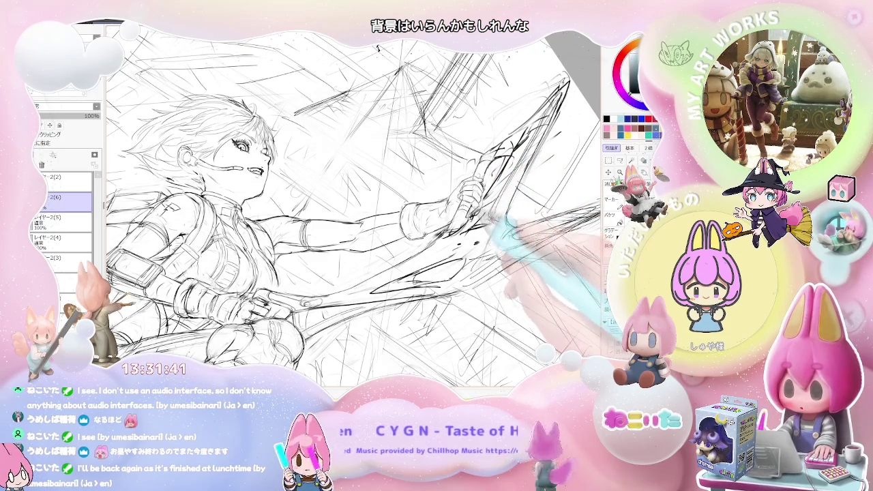
{"action": "key", "text": "Delete"}
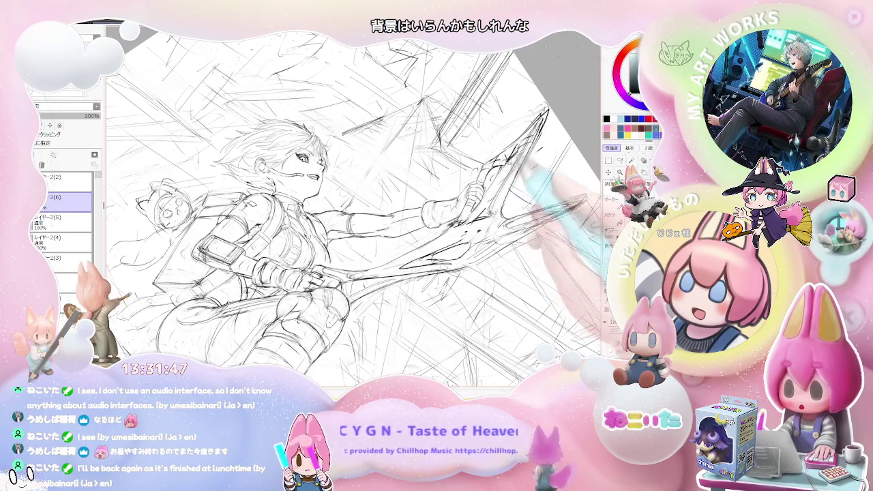
{"action": "key", "text": "Delete"}
{"action": "key", "text": "Page_Down"}
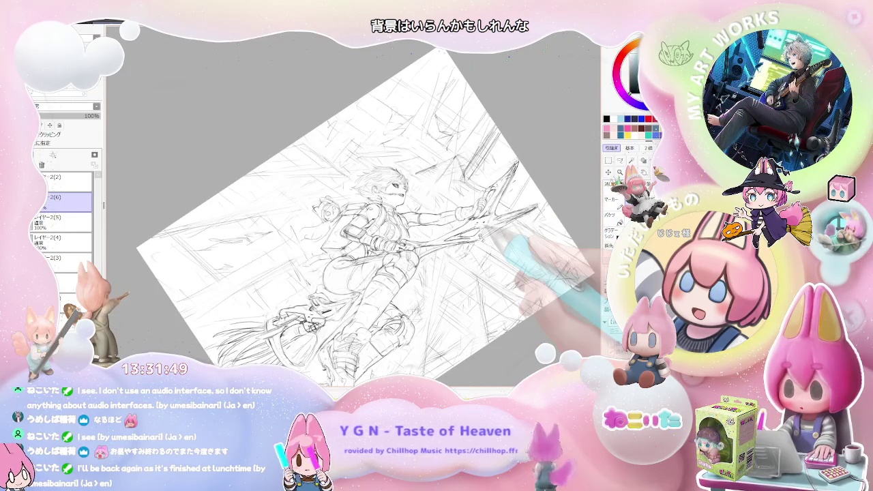
Mirror the page to face right and level it, then darken the blade edges beside the hand
{"action": "key", "text": "Insert"}
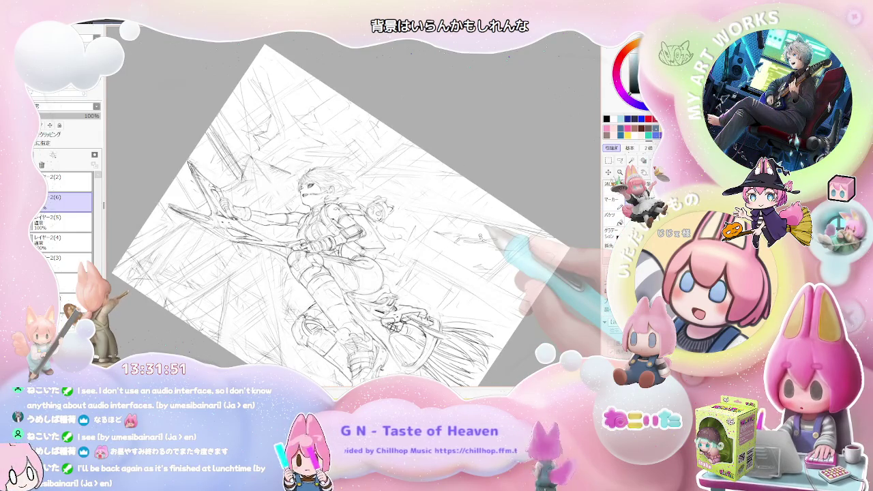
{"action": "key", "text": "Delete"}
{"action": "key", "text": "Delete"}
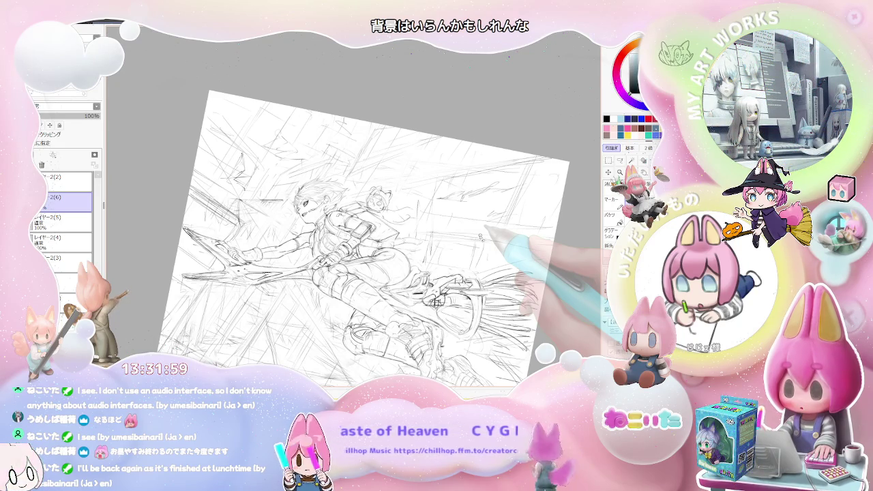
{"action": "key", "text": "Delete"}
{"action": "key", "text": "ctrl+plus"}
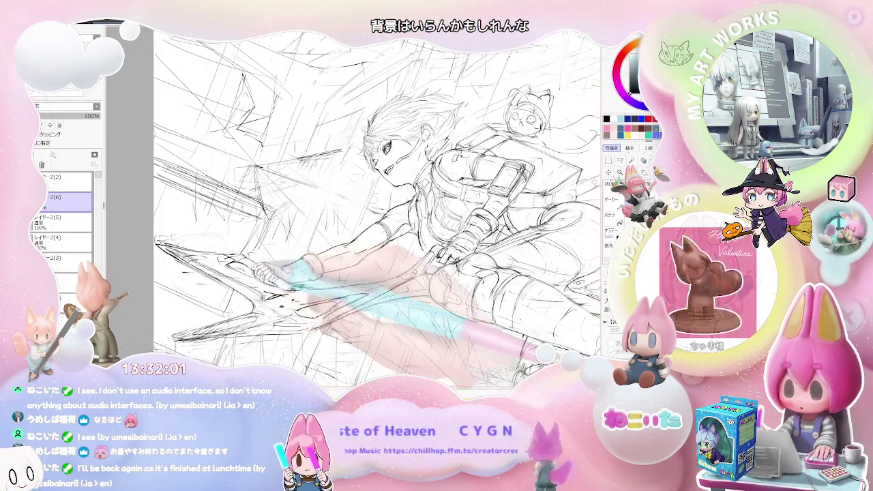
{"action": "key", "text": "Insert"}
{"action": "key", "text": "ctrl+plus"}
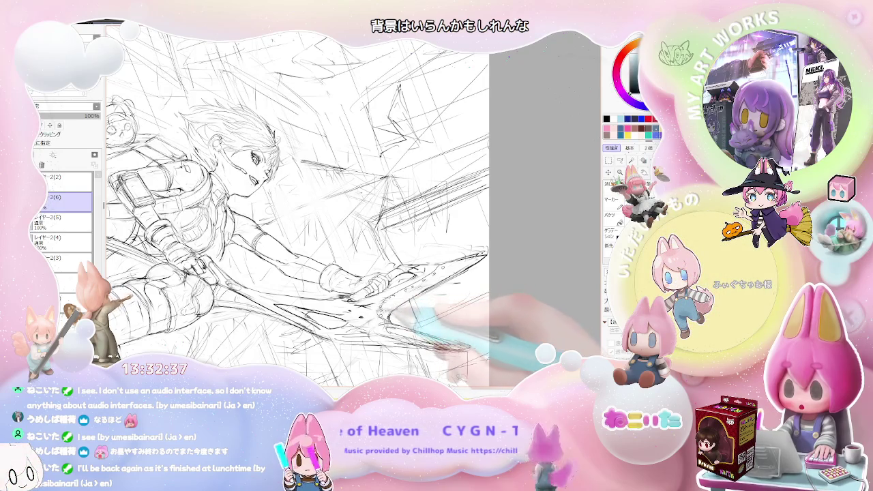
{"action": "scroll", "coordinate": [397, 261], "scroll_direction": "down", "scroll_amount": 2}
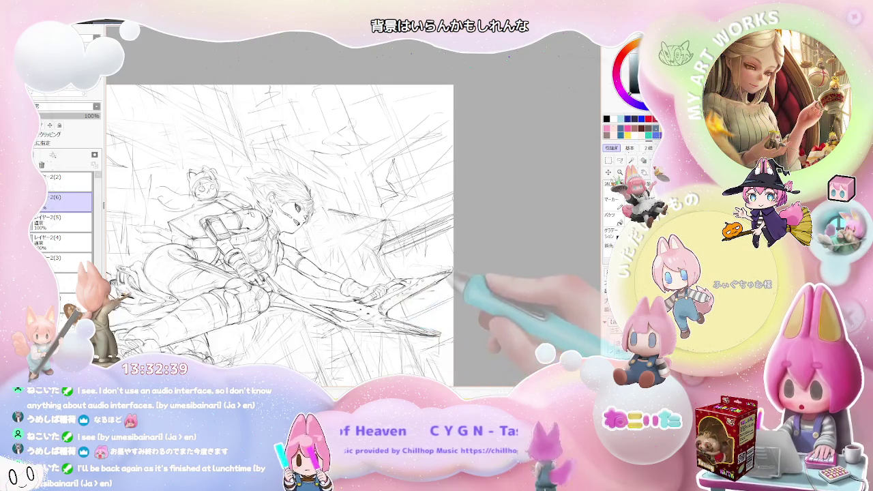
Trace darker blade lines while tilting the canvas, then mirror it to check balance
{"action": "key", "text": "Delete"}
{"action": "key", "text": "Delete"}
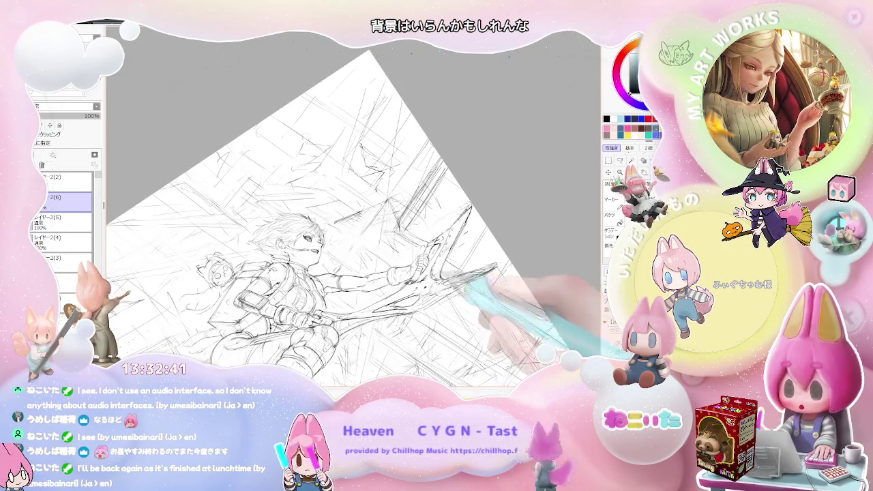
{"action": "scroll", "coordinate": [416, 259], "scroll_direction": "up", "scroll_amount": 2}
{"action": "key", "text": "End"}
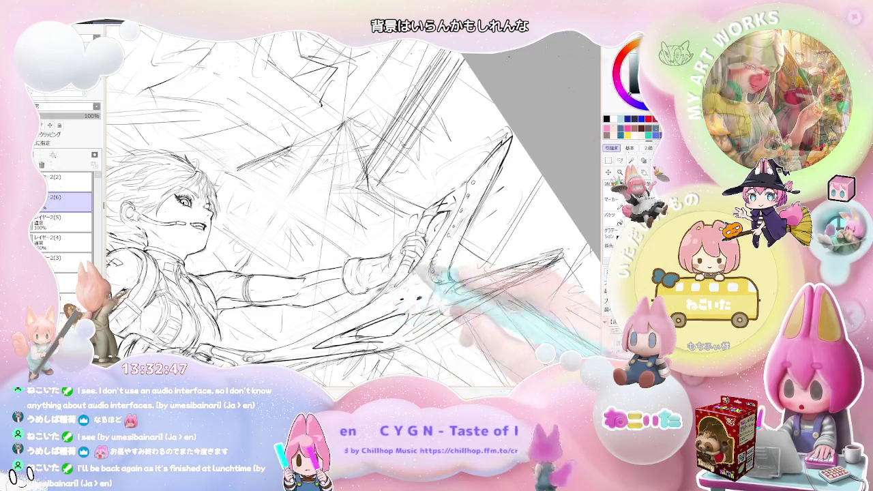
{"action": "scroll", "coordinate": [354, 212], "scroll_direction": "down", "scroll_amount": 2}
{"action": "key", "text": "Delete"}
{"action": "key", "text": "End"}
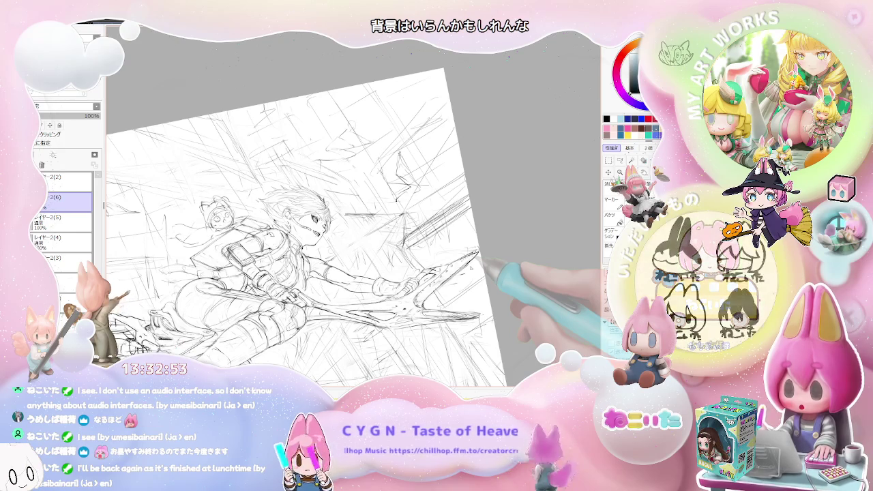
{"action": "key", "text": "h"}
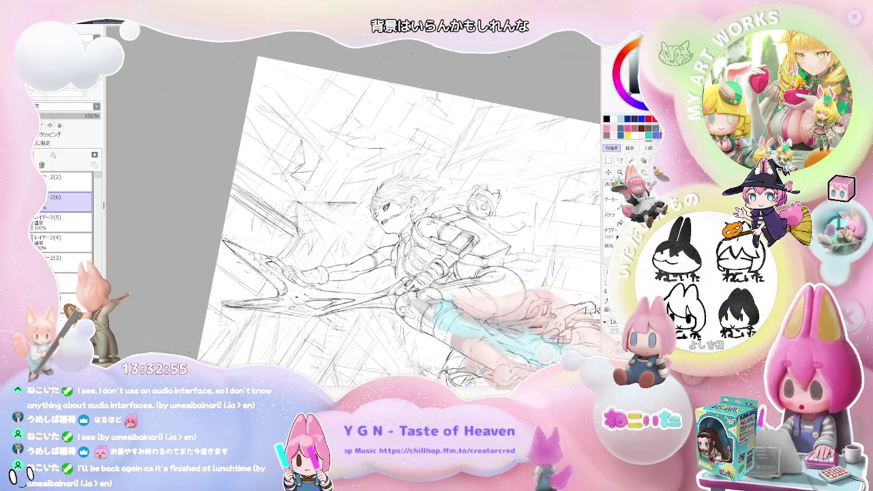
Rotate the view until the blade points up-right and ink its outline at close zoom
{"action": "scroll", "coordinate": [396, 218], "scroll_direction": "up", "scroll_amount": 3}
{"action": "scroll", "coordinate": [355, 204], "scroll_direction": "up", "scroll_amount": 1}
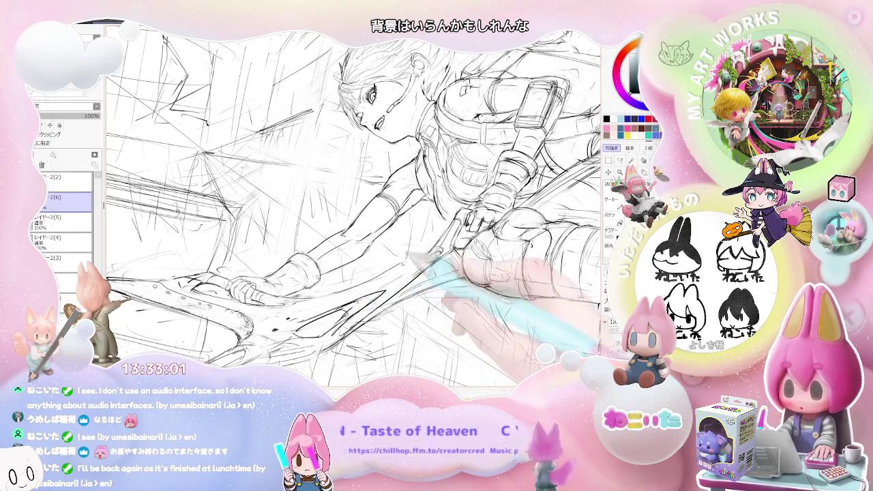
{"action": "scroll", "coordinate": [355, 204], "scroll_direction": "down", "scroll_amount": 2}
{"action": "scroll", "coordinate": [354, 205], "scroll_direction": "down", "scroll_amount": 1}
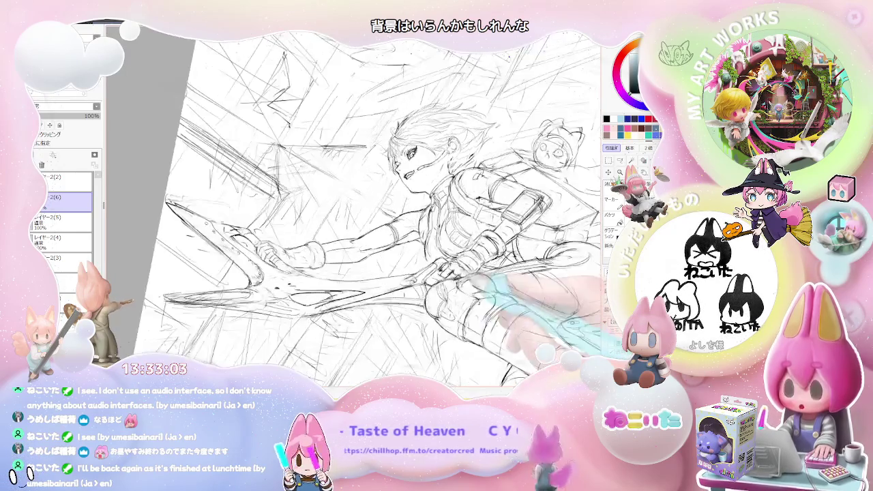
{"action": "key", "text": "End"}
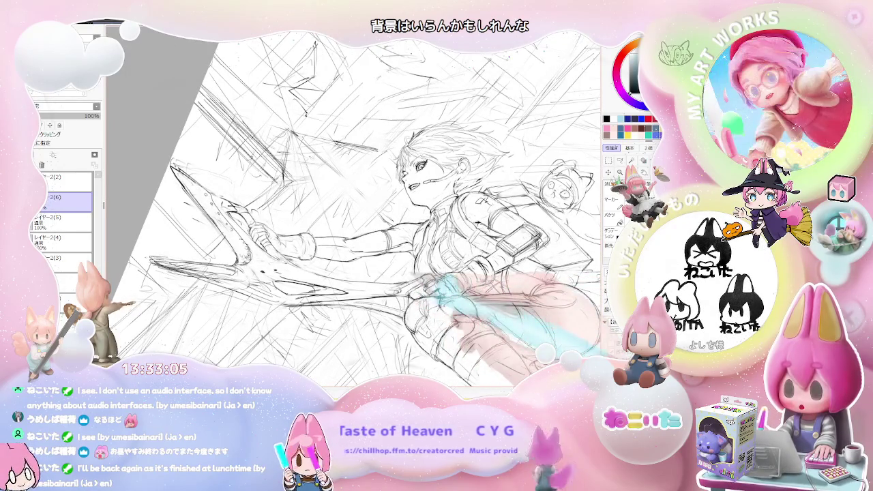
{"action": "key", "text": "End"}
{"action": "key", "text": "End"}
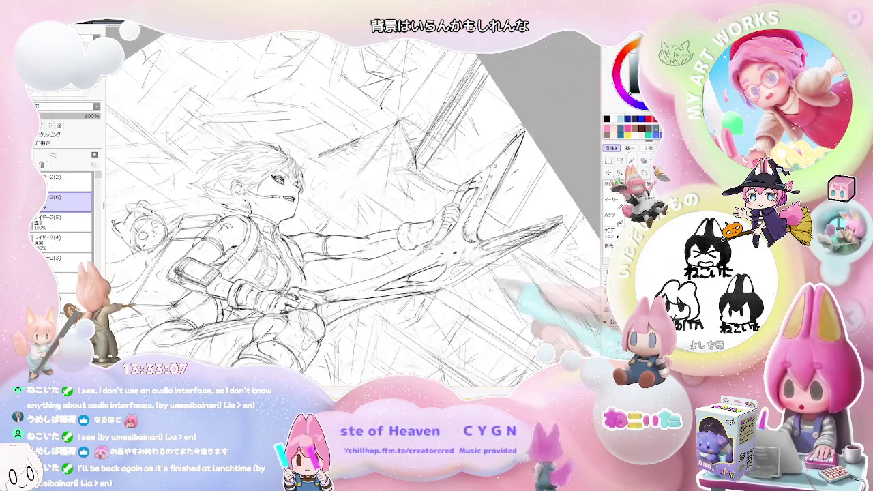
{"action": "key", "text": "End"}
{"action": "key", "text": "End"}
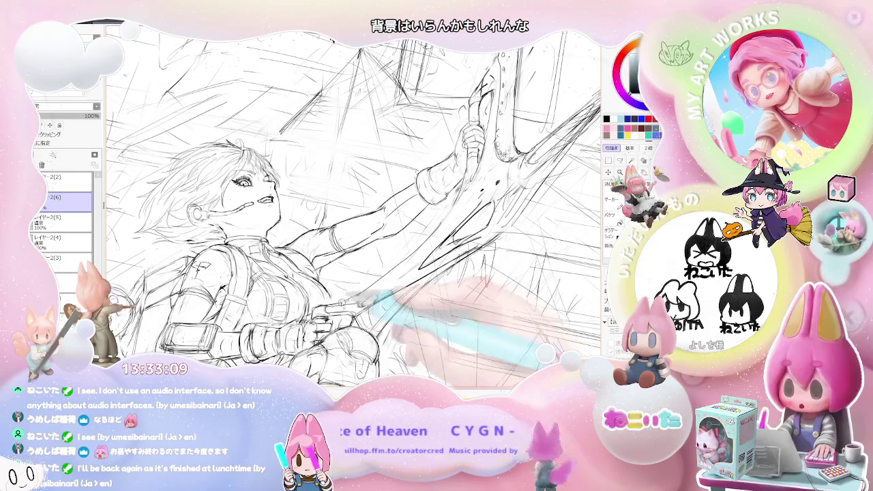
{"action": "key", "text": "End"}
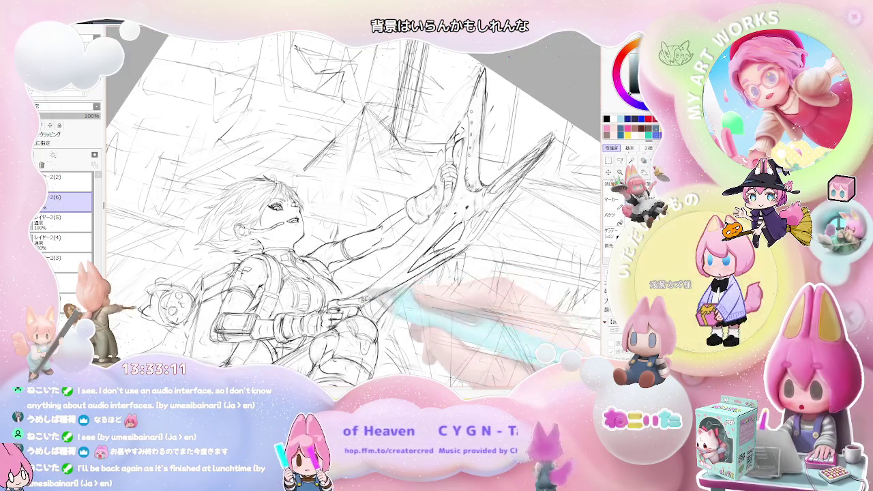
{"action": "key", "text": "End"}
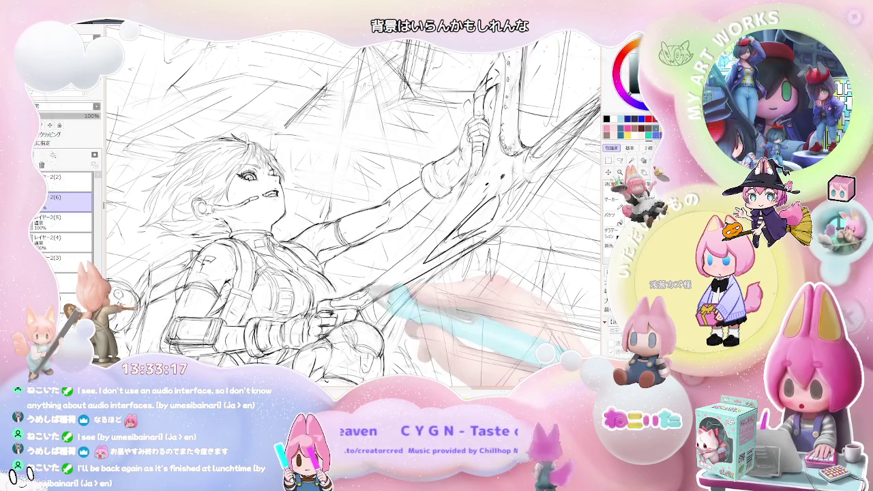
{"action": "key", "text": "End"}
{"action": "key", "text": "End"}
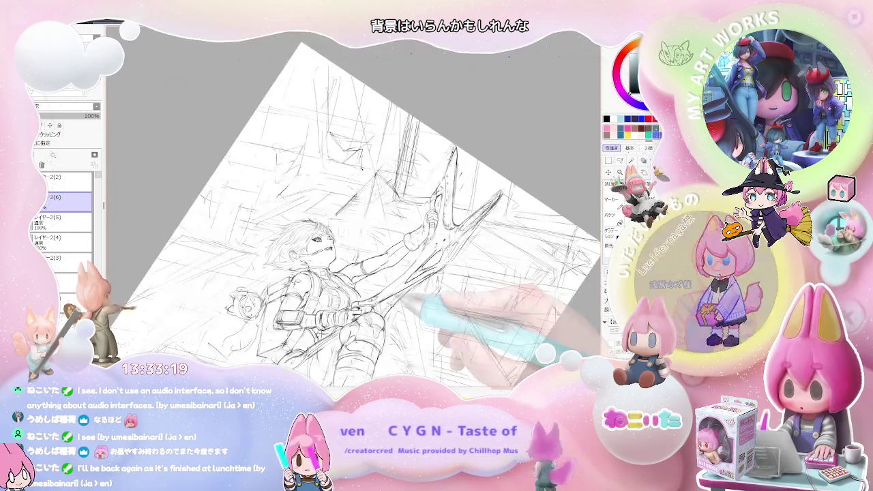
{"action": "key", "text": "End"}
{"action": "key", "text": "End"}
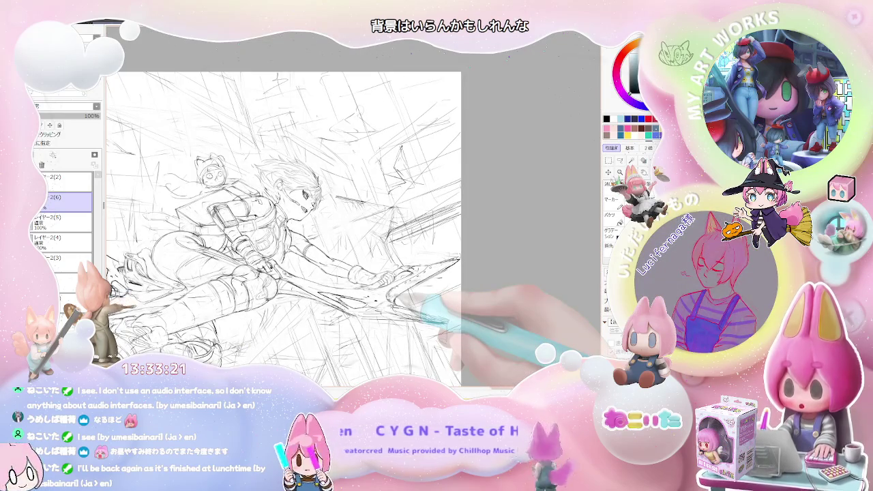
Zoom out to review the sketch, reset rotation upright, then turn the canvas a quarter turn
{"action": "key", "text": "minus"}
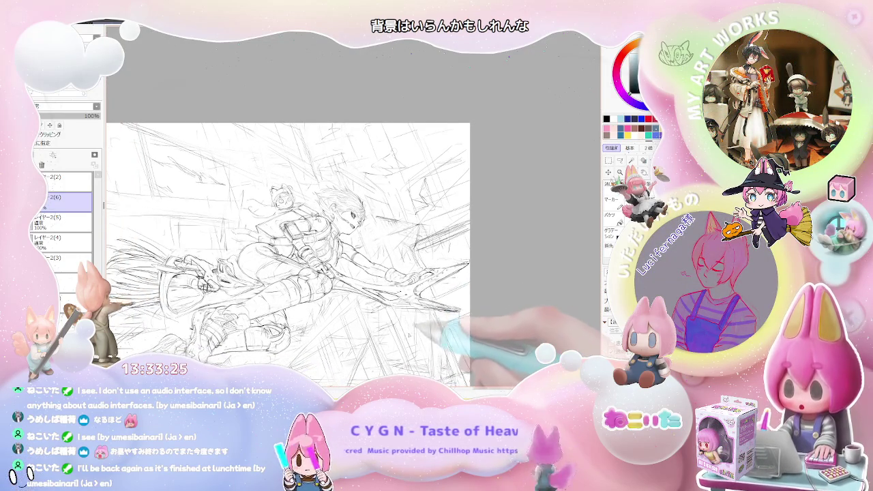
{"action": "key", "text": "Delete"}
{"action": "key", "text": "Delete"}
{"action": "key", "text": "Delete"}
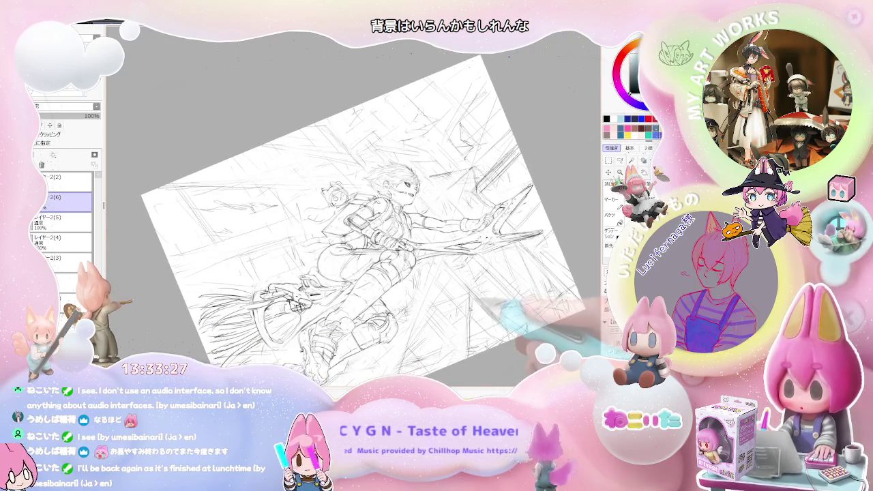
{"action": "key", "text": "Home"}
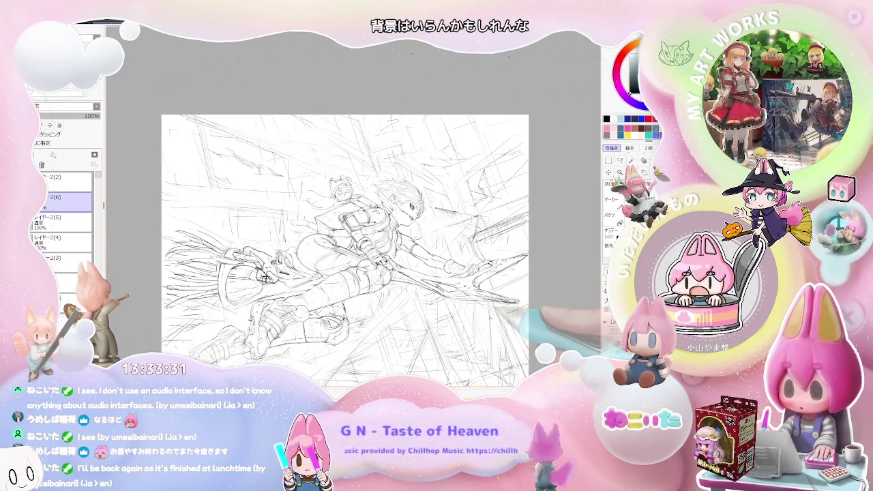
{"action": "key", "text": "Delete"}
{"action": "key", "text": "Delete"}
{"action": "key", "text": "Delete"}
{"action": "key", "text": "Delete"}
{"action": "key", "text": "Page_Up"}
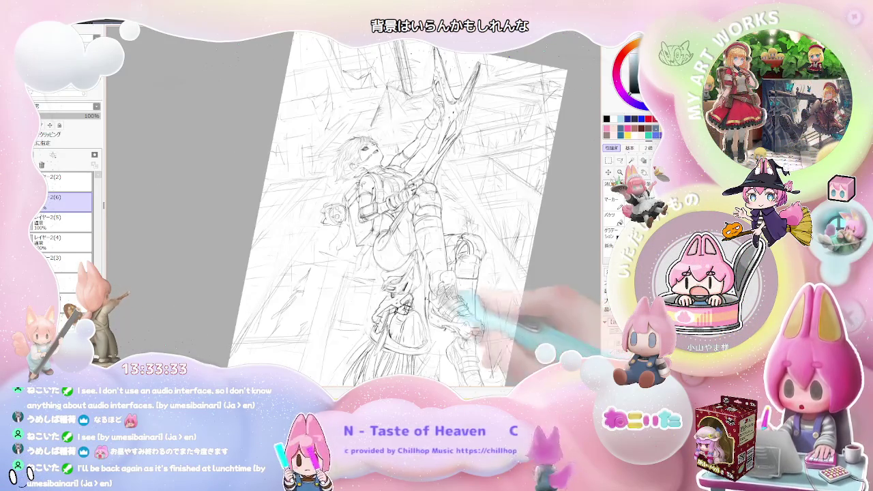
Ink darker strokes over the lower body and hilt fingers with the canvas rotated sideways
{"action": "key", "text": "Page_Up"}
{"action": "key", "text": "Page_Up"}
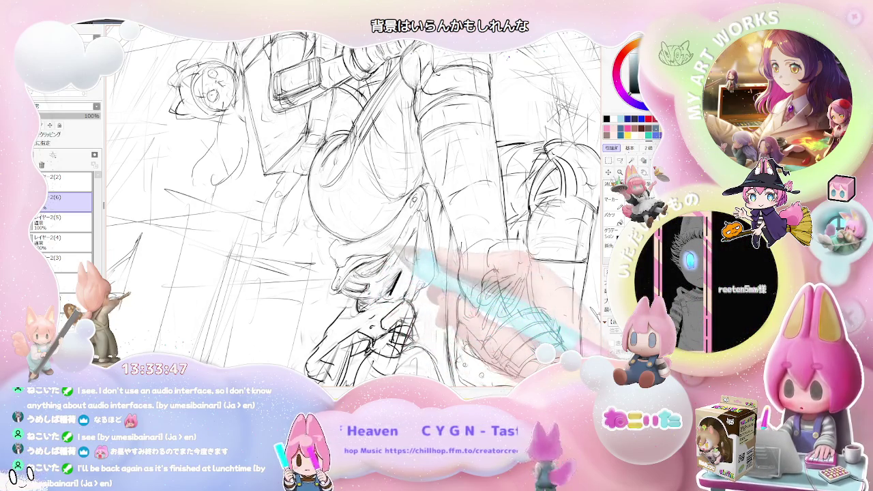
{"action": "key", "text": "minus"}
{"action": "key", "text": "plus"}
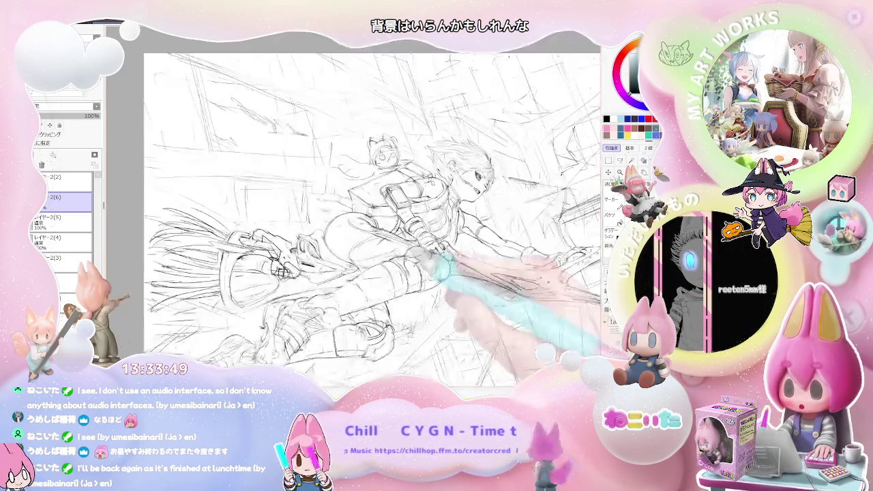